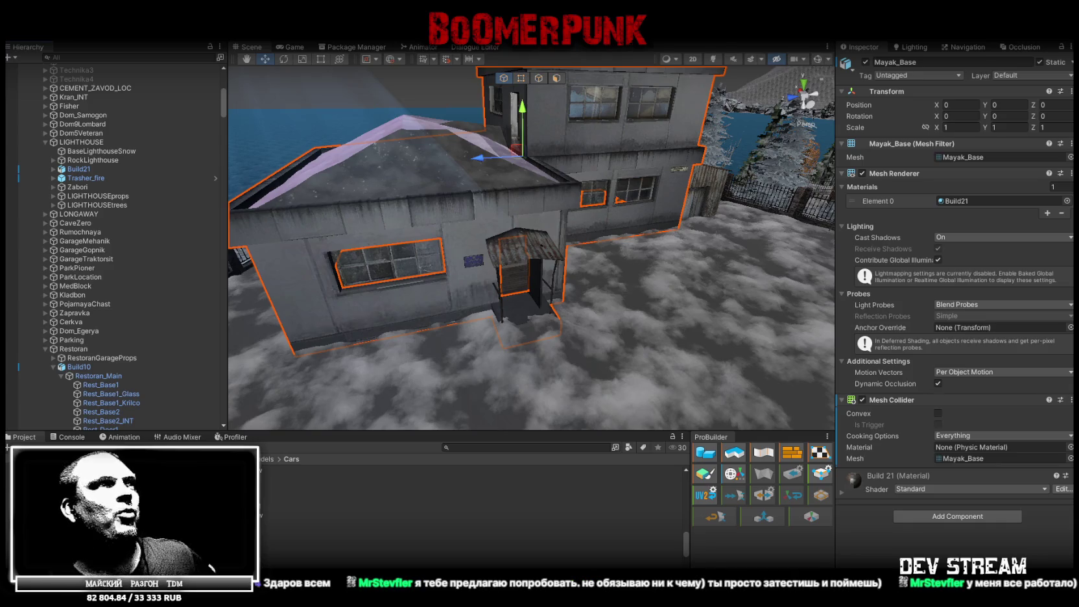
Step: Bring the lighthouse project to the front in Blockbench, maximized, with Build16.png selected
click(71, 437)
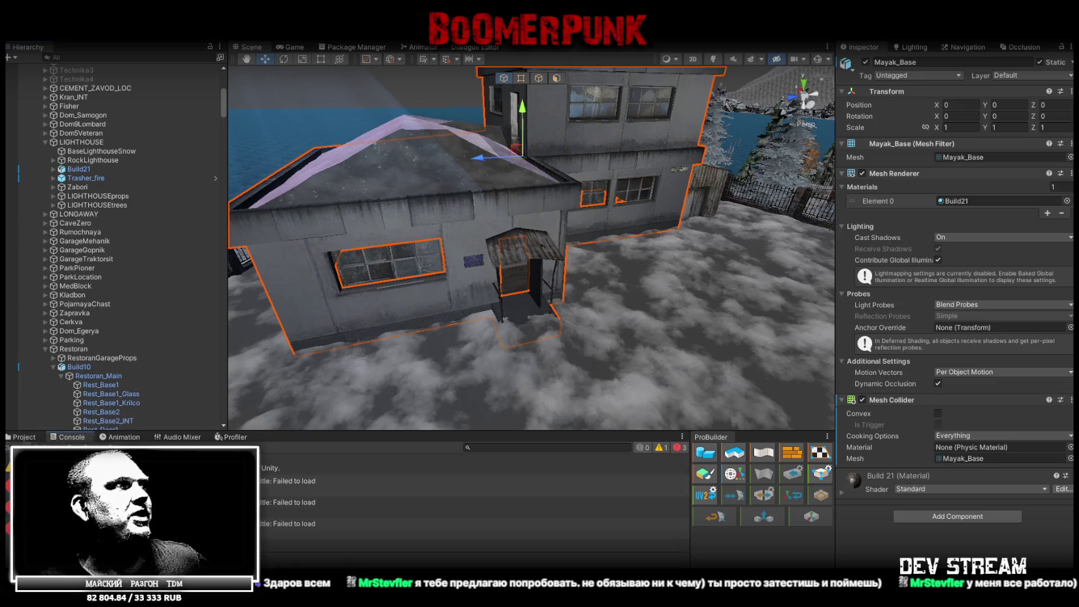
click(24, 437)
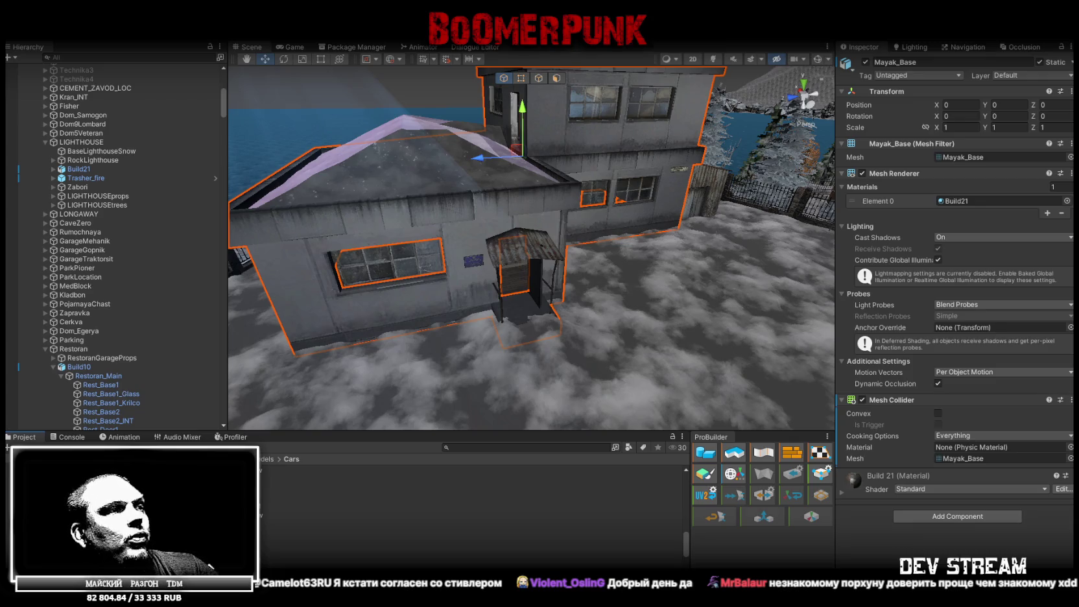
key(alt+Tab)
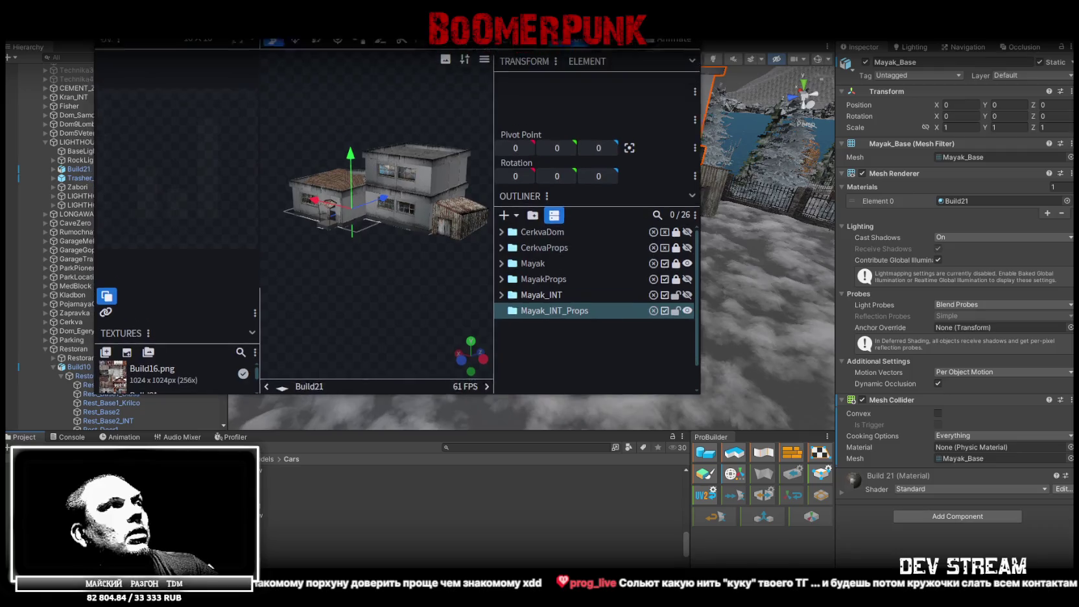
double_click(404, 57)
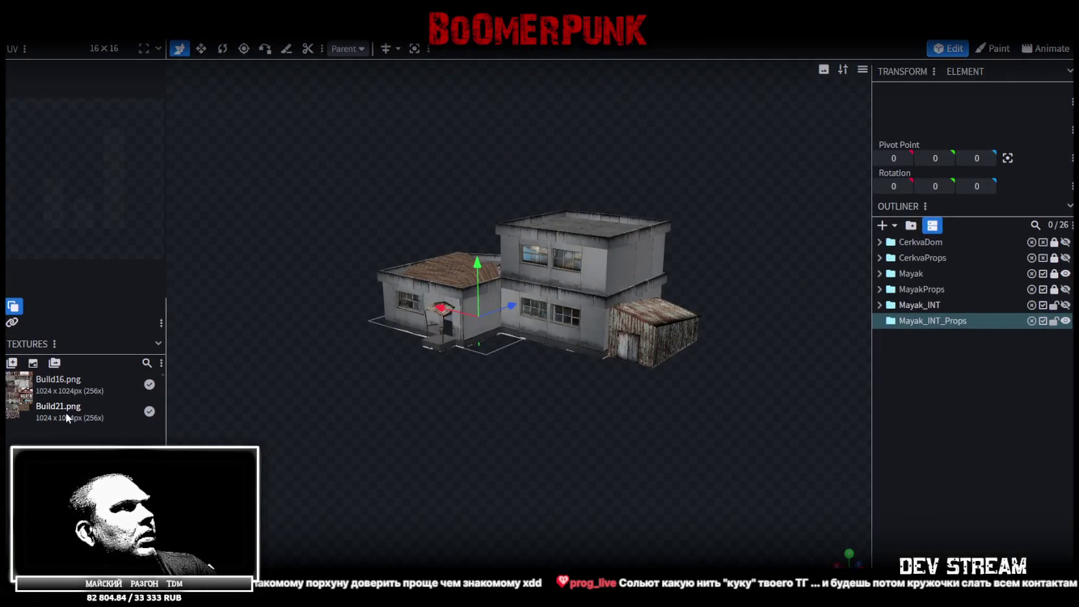
click(56, 386)
drag(628, 446, 644, 441)
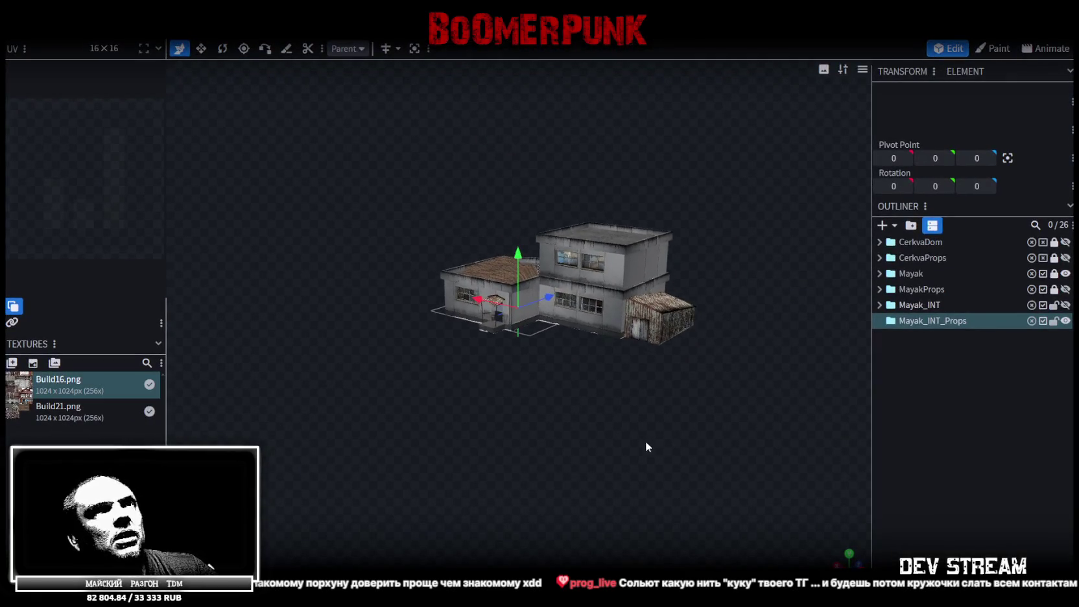
scroll(575, 478, up, 3)
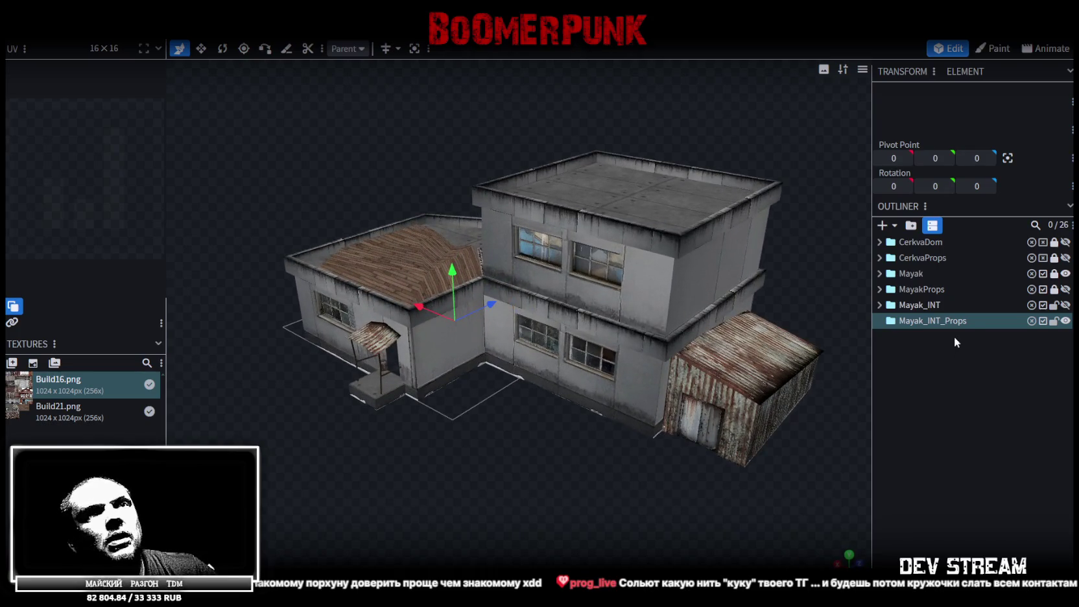
Step: Hide the Mayak and Mayak_INT_Props groups, briefly previewing CerkvaDom and CerkvaProps
click(1065, 273)
click(1065, 320)
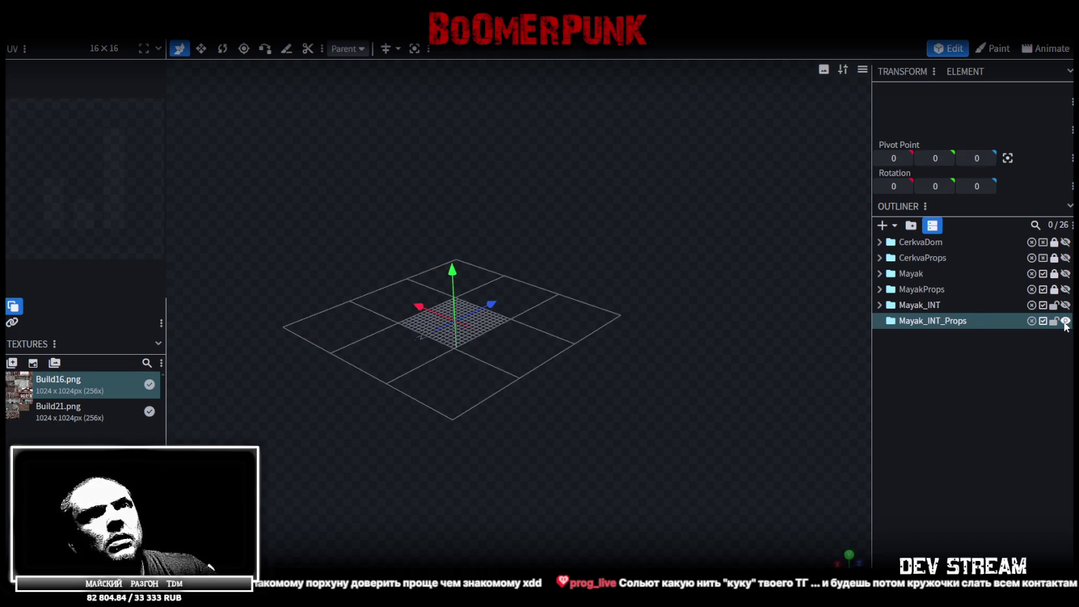
click(1066, 242)
mouse_move(746, 312)
mouse_down()
mouse_move(485, 462)
mouse_move(634, 422)
mouse_move(554, 459)
mouse_move(531, 435)
mouse_move(722, 474)
mouse_move(719, 520)
mouse_move(590, 316)
mouse_move(446, 367)
mouse_move(709, 505)
mouse_move(726, 493)
mouse_up()
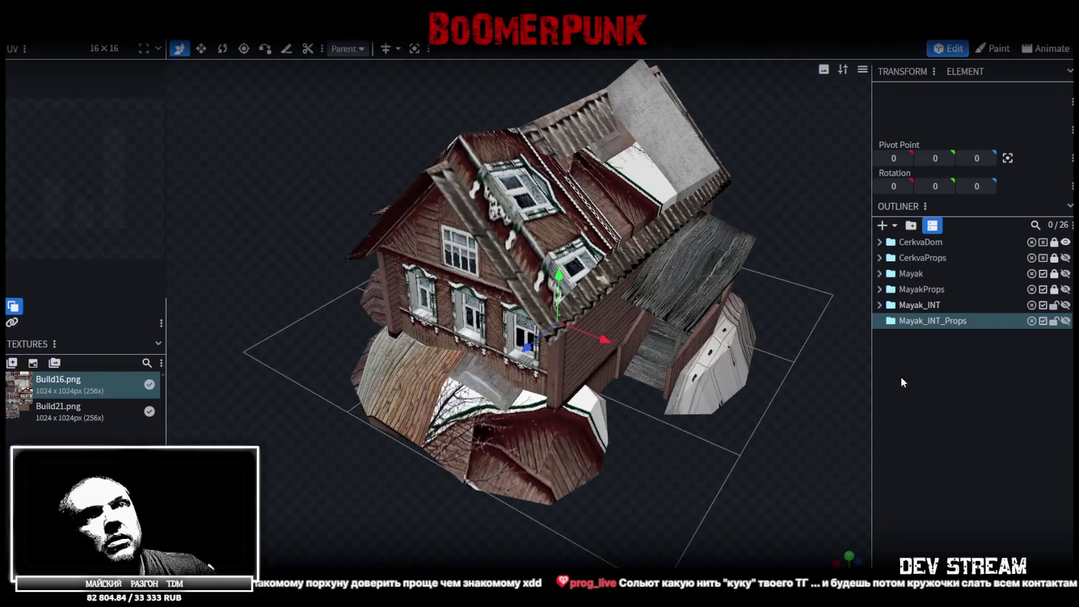
click(1066, 242)
click(1065, 258)
mouse_move(626, 349)
mouse_down()
mouse_move(531, 371)
mouse_move(640, 348)
mouse_move(382, 369)
mouse_move(584, 379)
mouse_move(870, 231)
mouse_up()
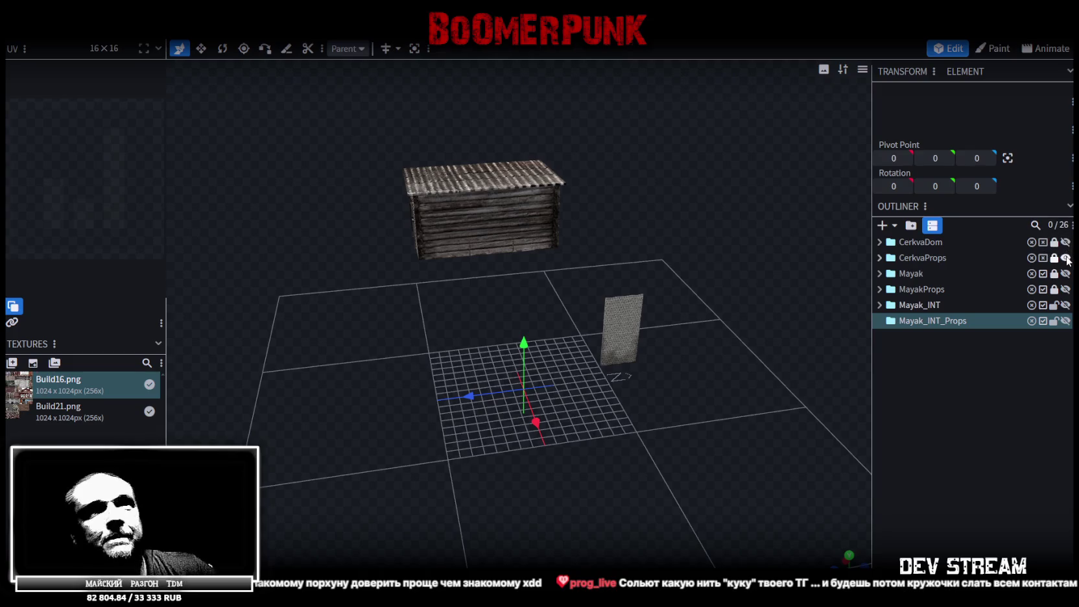
click(1065, 258)
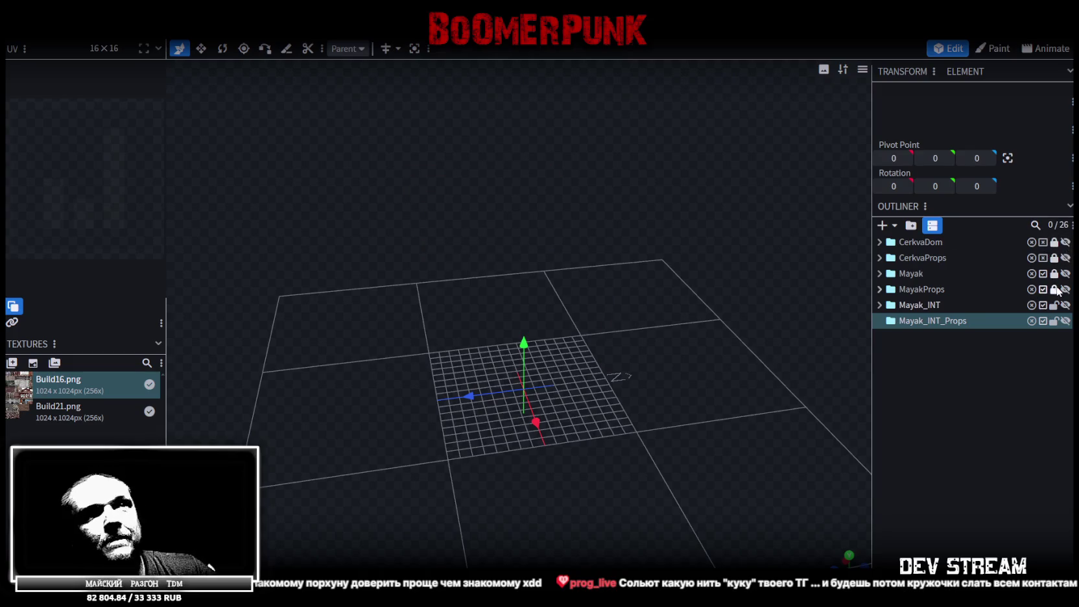
Step: Show the Mayak_INT group and hide the Mayak exterior so only the interior remains
click(1066, 273)
scroll(563, 333, down, 3)
mouse_move(597, 276)
mouse_down()
mouse_move(683, 257)
mouse_move(486, 278)
mouse_move(687, 460)
mouse_move(609, 275)
mouse_move(614, 179)
mouse_move(929, 250)
mouse_up()
scroll(486, 278, up, 3)
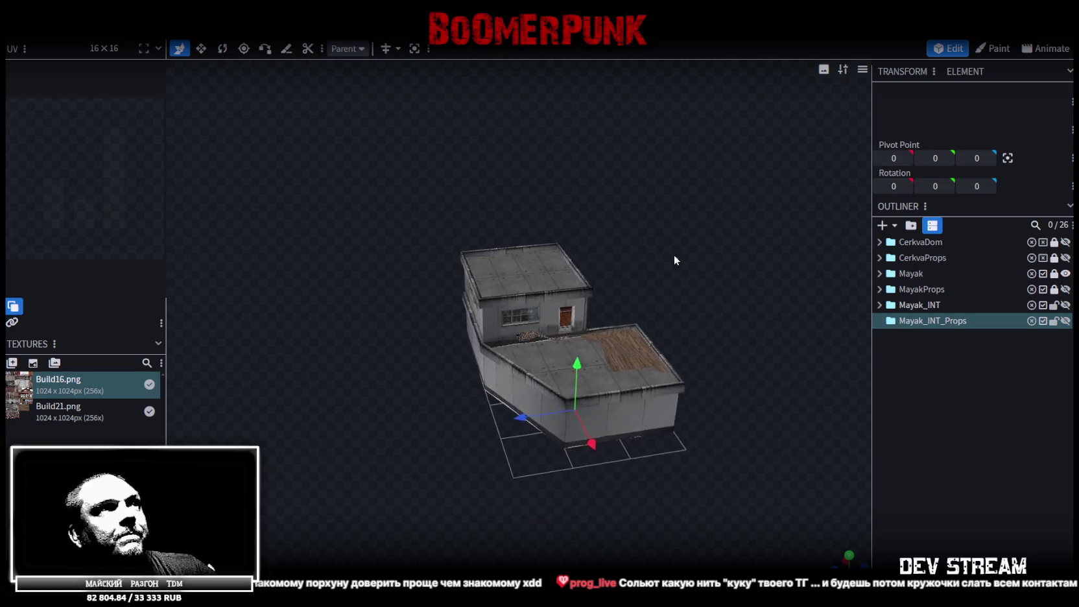
click(1065, 304)
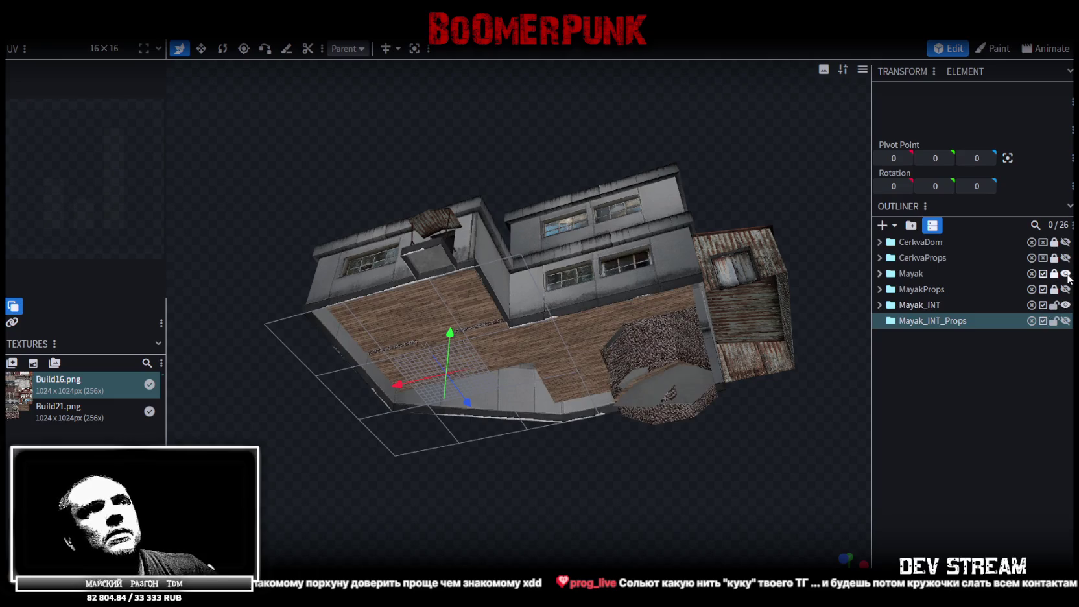
mouse_move(557, 176)
mouse_down()
mouse_move(580, 271)
mouse_move(618, 289)
mouse_up()
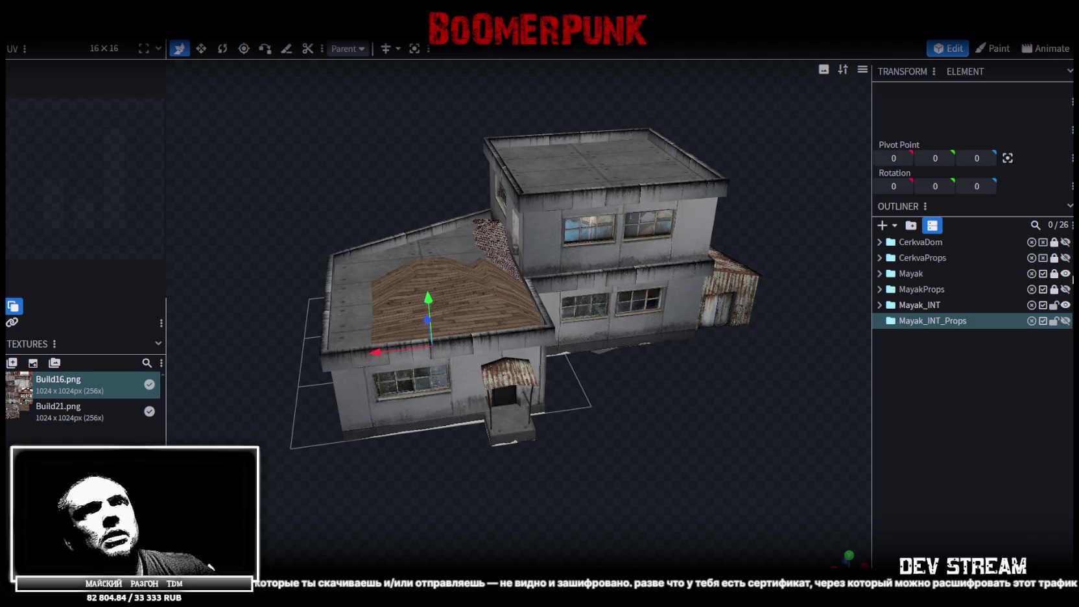
click(1066, 274)
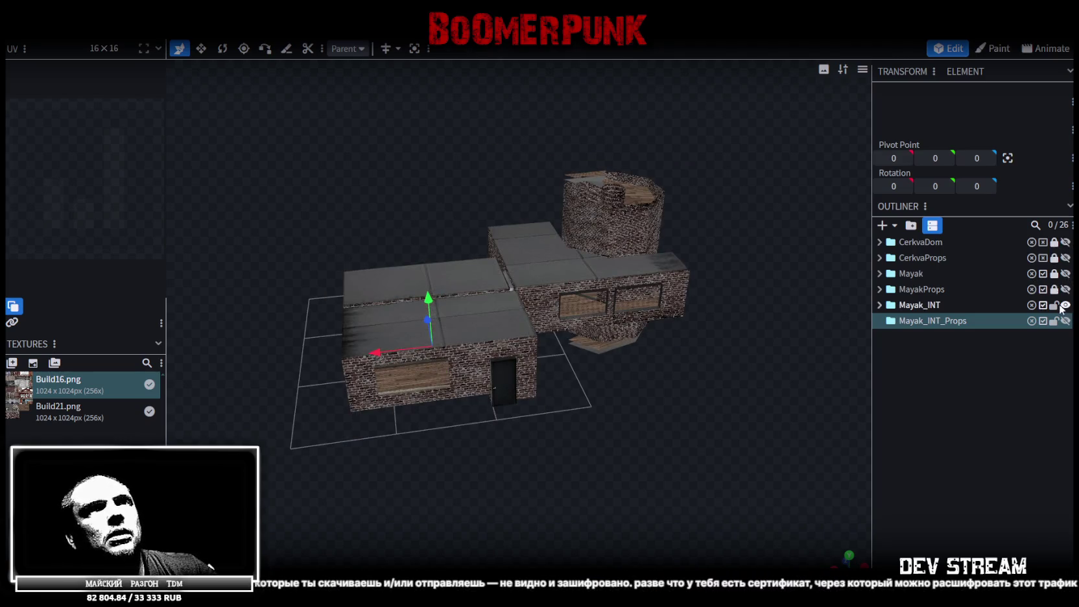
Step: Unlock and expand Mayak_INT, selecting its Mayak_INTbase and Mayak_INTbase_strs parts
click(1054, 305)
click(934, 305)
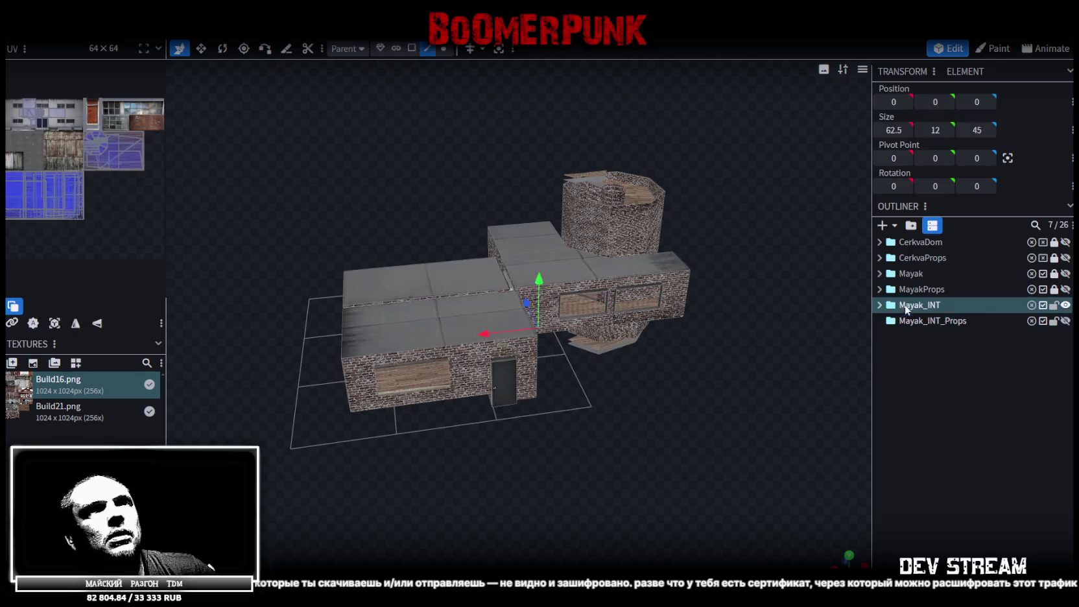
click(879, 305)
click(944, 321)
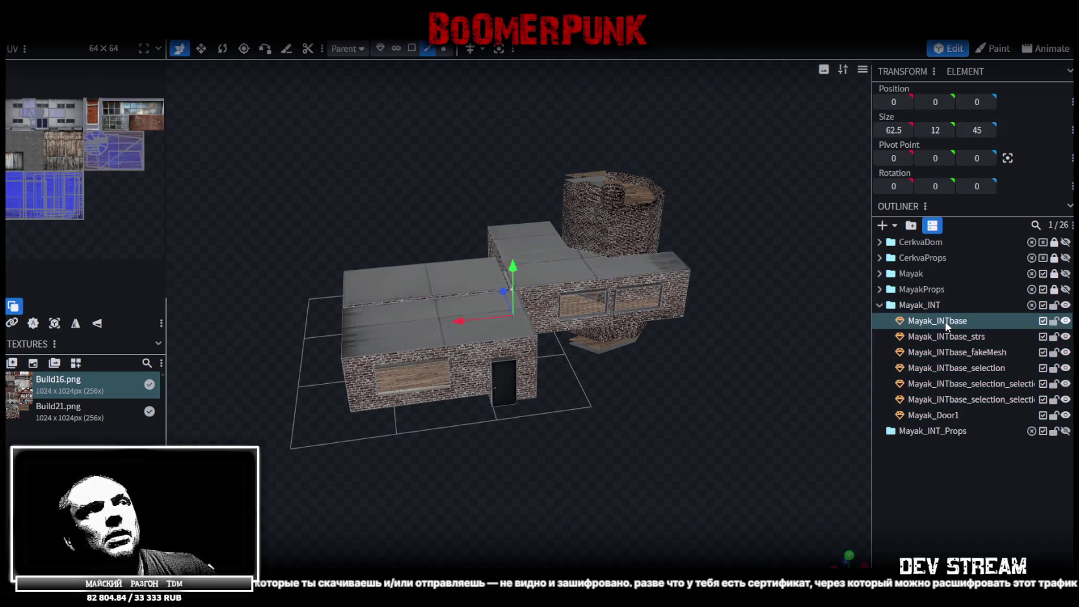
mouse_move(612, 389)
mouse_down()
mouse_move(635, 350)
mouse_move(641, 414)
mouse_up()
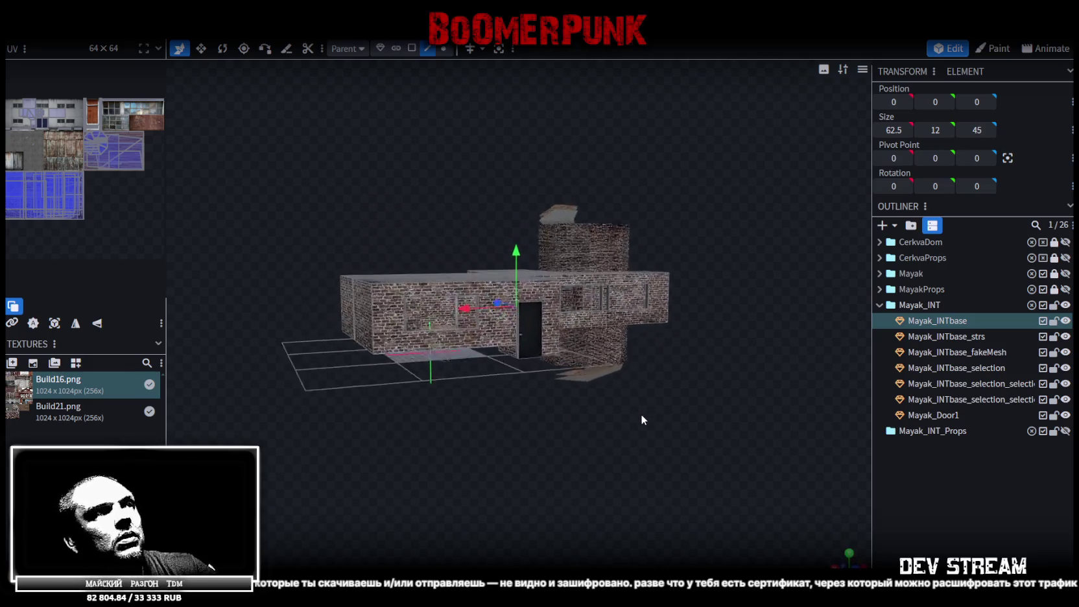
click(969, 337)
drag(758, 395, 692, 426)
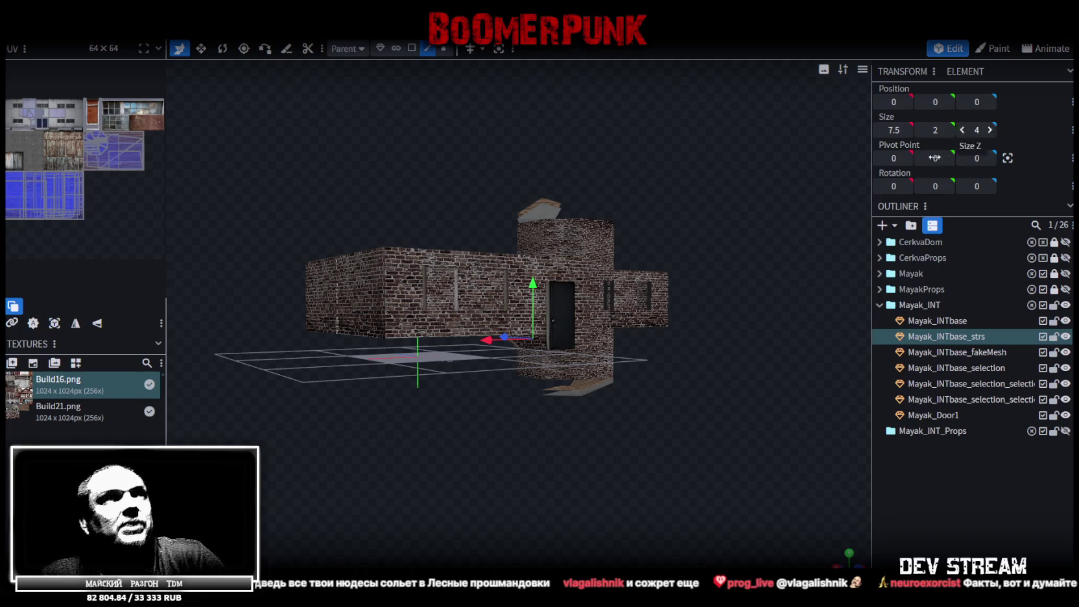
Step: View the building's grey roof from overhead and select one roof edge
drag(630, 236, 406, 159)
scroll(437, 222, up, 5)
drag(436, 221, 483, 371)
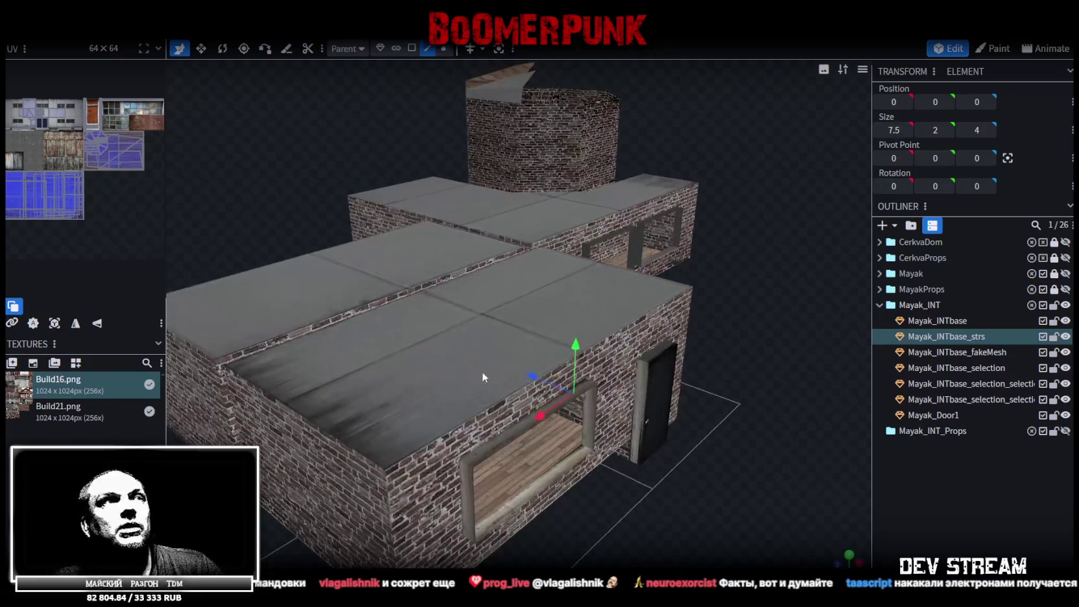
click(482, 371)
scroll(748, 301, down, 3)
scroll(617, 300, up, 3)
click(614, 257)
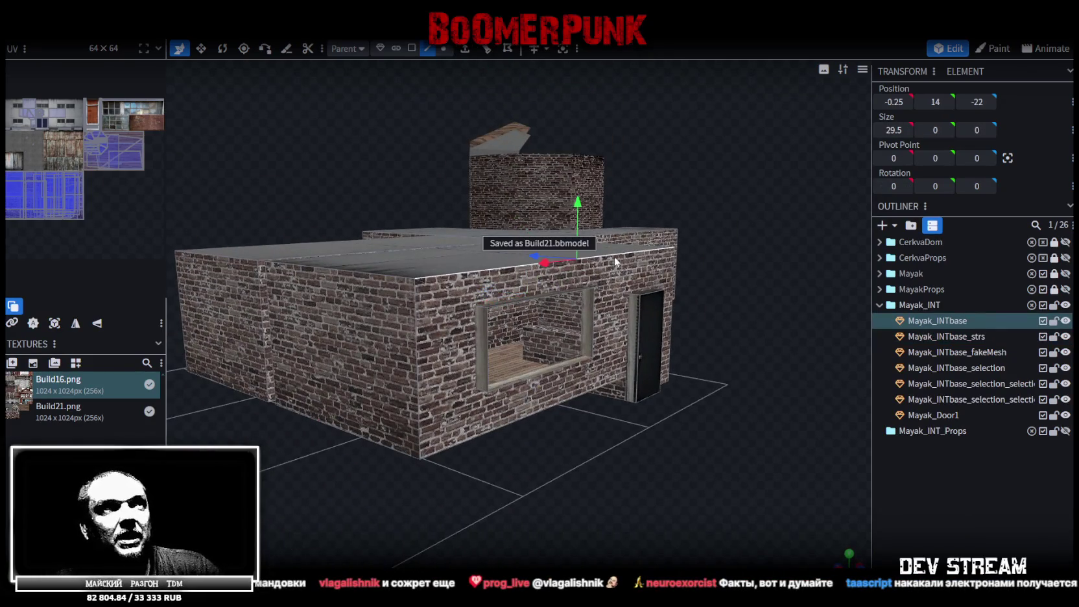
mouse_move(710, 193)
mouse_down()
mouse_move(721, 274)
mouse_move(556, 345)
mouse_up()
scroll(734, 272, up, 2)
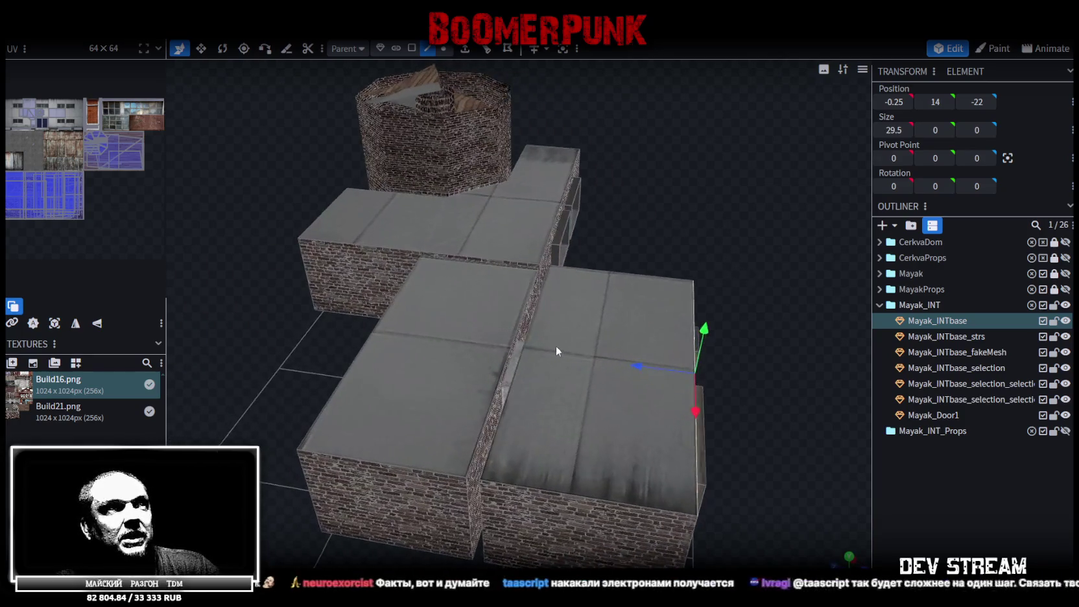
click(555, 345)
mouse_move(567, 309)
mouse_down()
mouse_move(622, 255)
mouse_move(599, 314)
mouse_move(685, 272)
mouse_move(678, 281)
mouse_up()
click(599, 318)
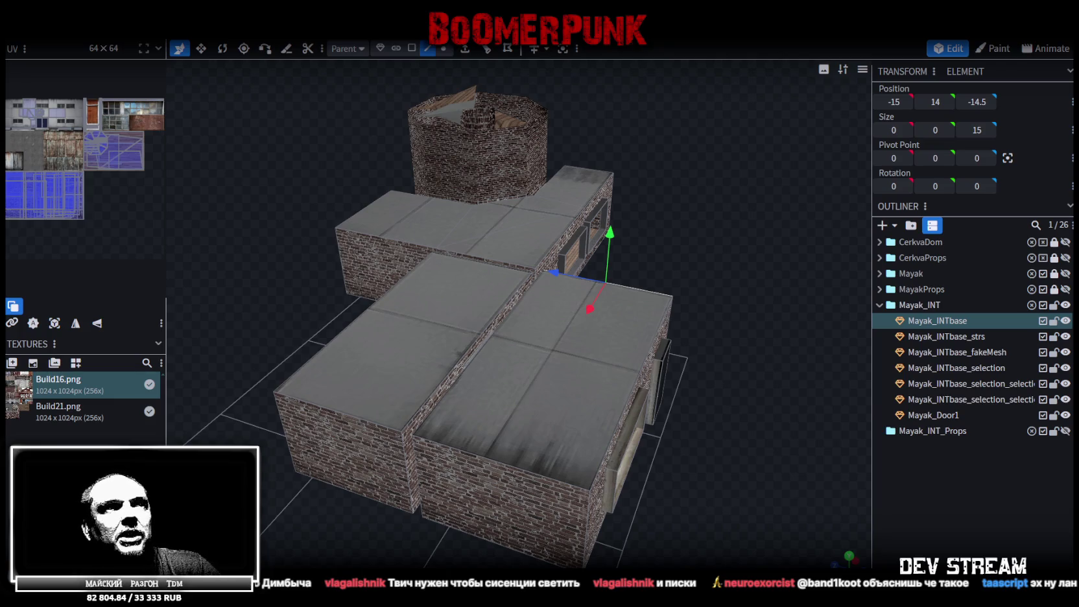
drag(687, 299, 627, 259)
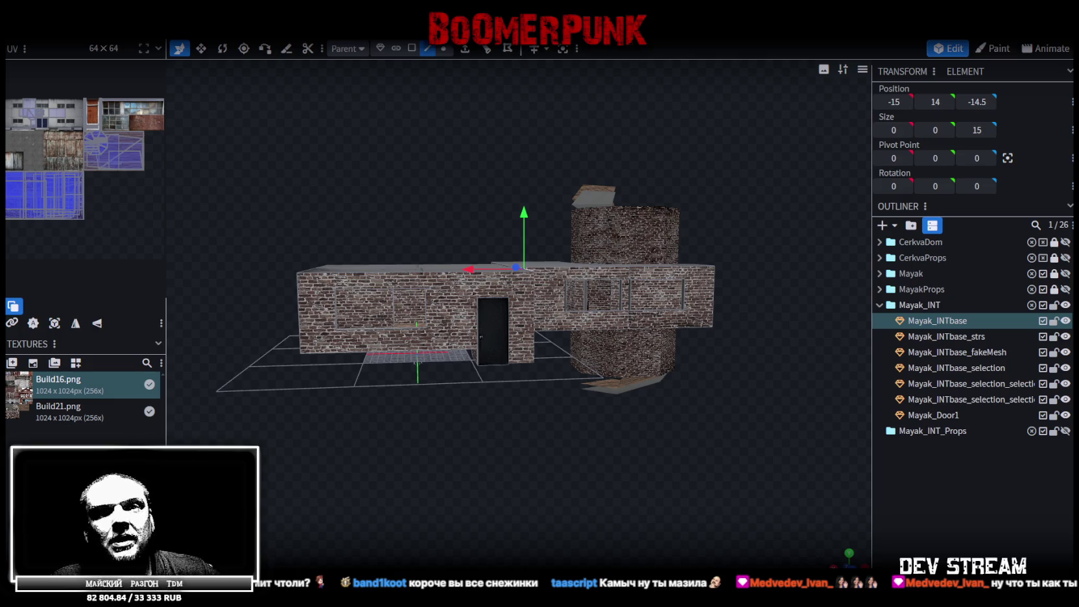
drag(647, 113, 552, 472)
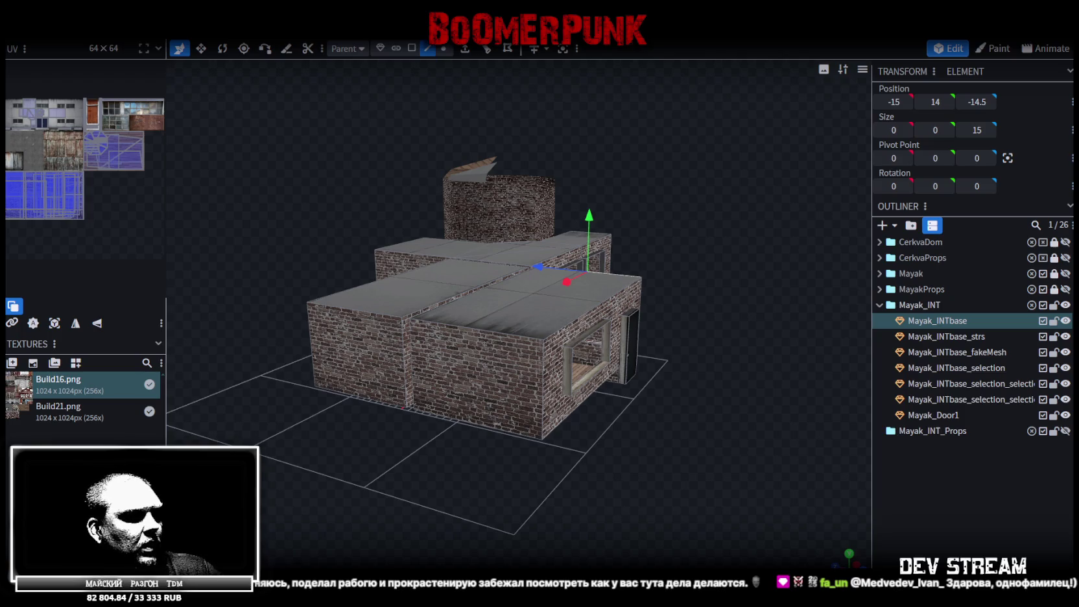
key(alt+Tab)
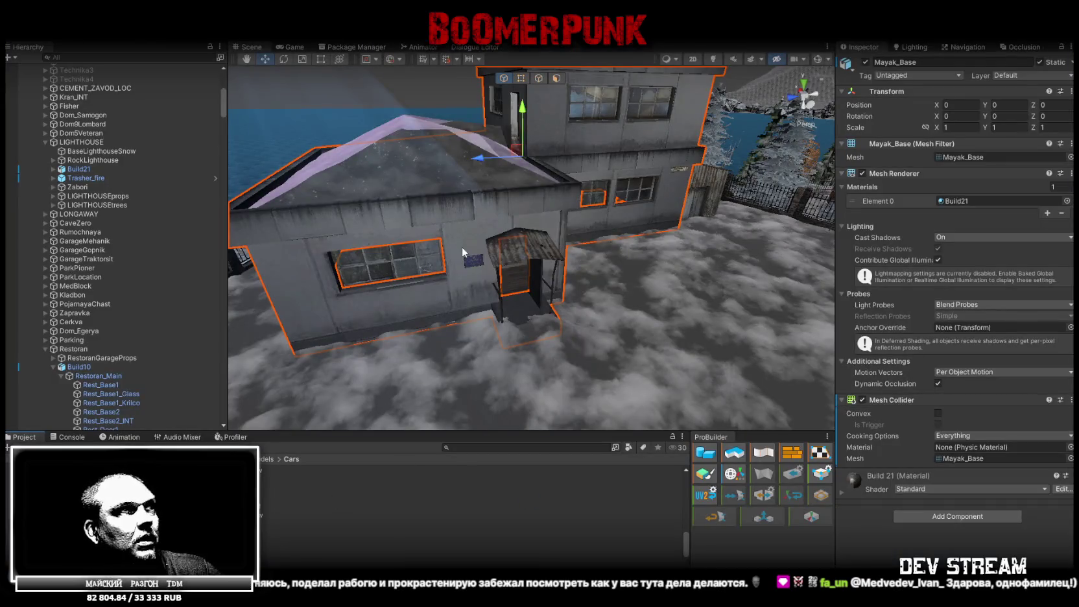
Step: Locate the Build21 material and show the Build21 texture's import settings, then undo
click(968, 200)
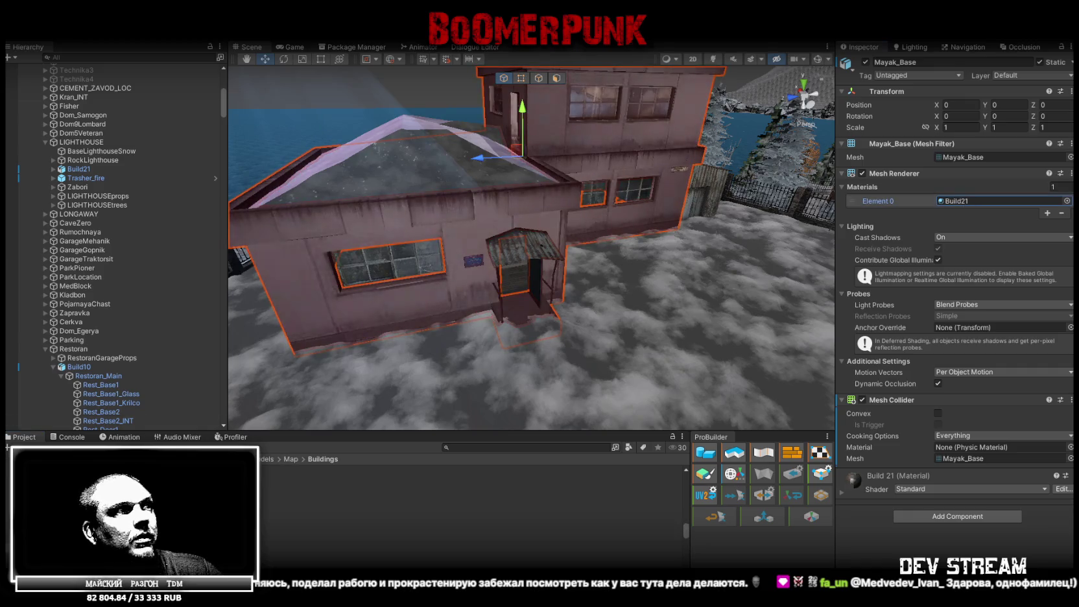
click(291, 540)
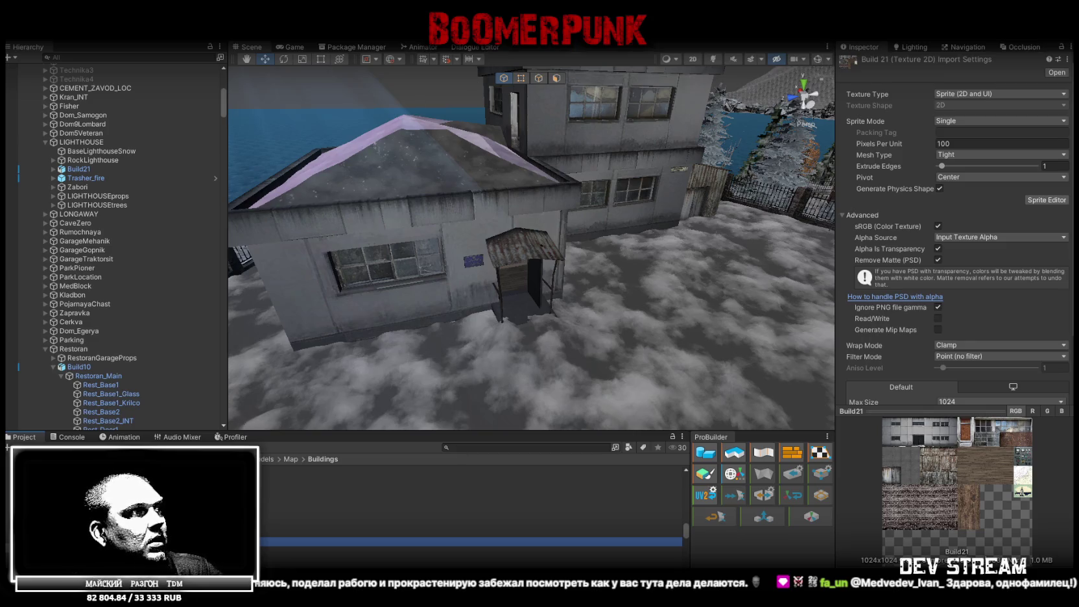
key(ctrl+z)
Step: Multi-select the Build21 assets and step through the Build 21 1 and Build 21_2 materials
shift+click(467, 524)
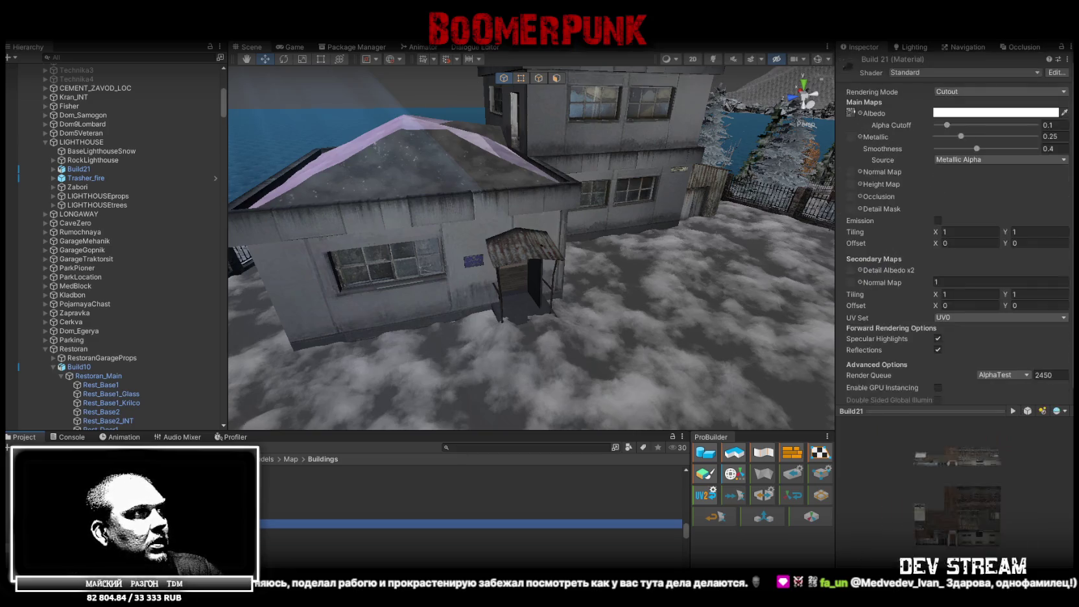
ctrl+click(467, 541)
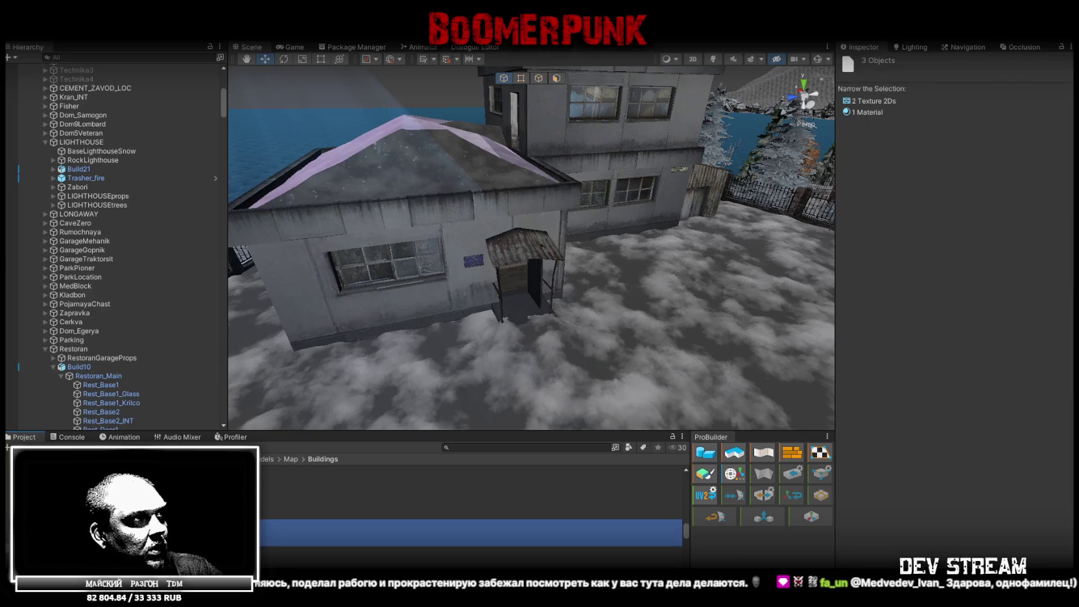
click(467, 506)
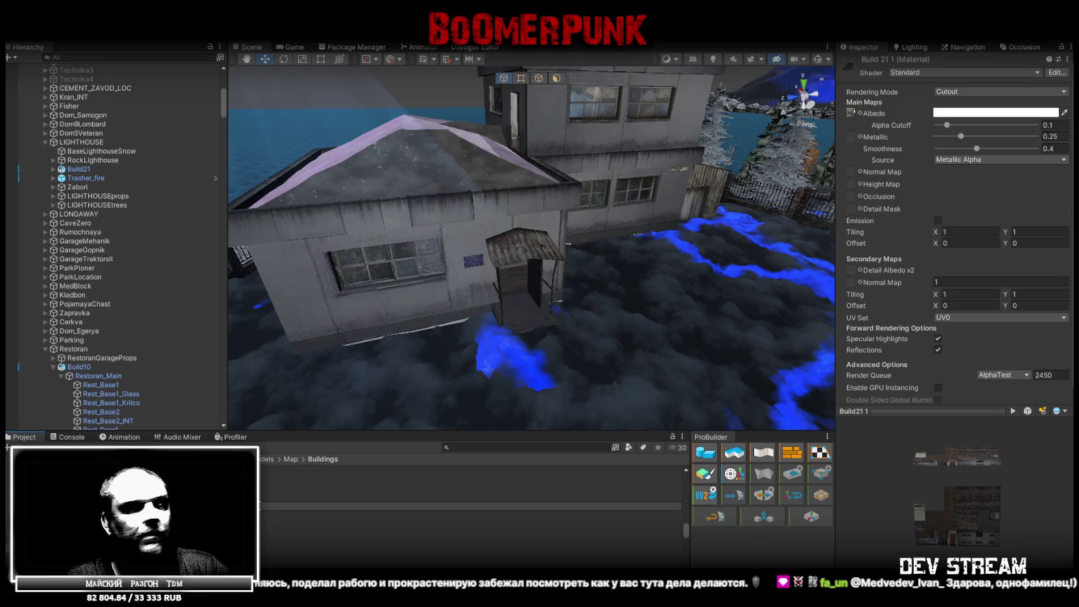
key(Down)
key(Down)
key(Down)
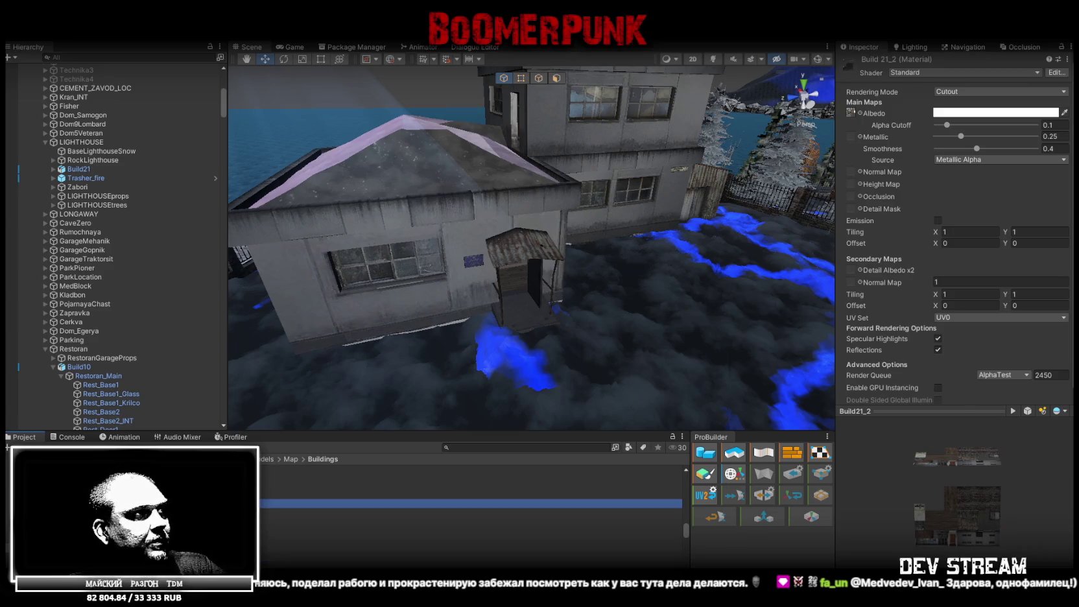
key(Up)
key(Up)
key(Up)
key(Down)
key(Down)
key(Down)
Step: Compare the Build 21 1 and Build21_2 texture import settings, then switch to Photoshop
click(288, 504)
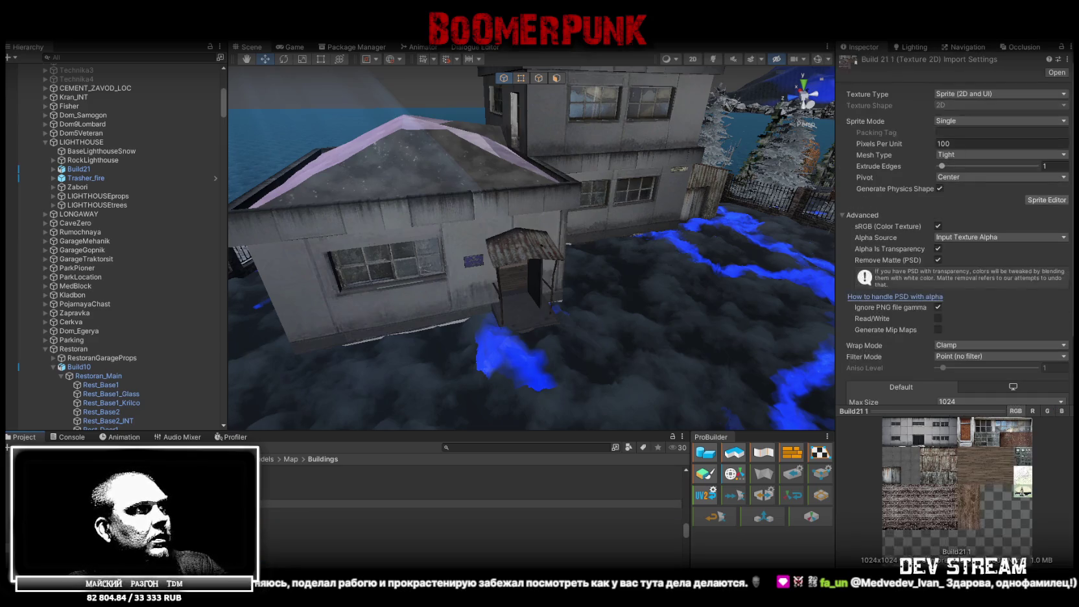
click(277, 523)
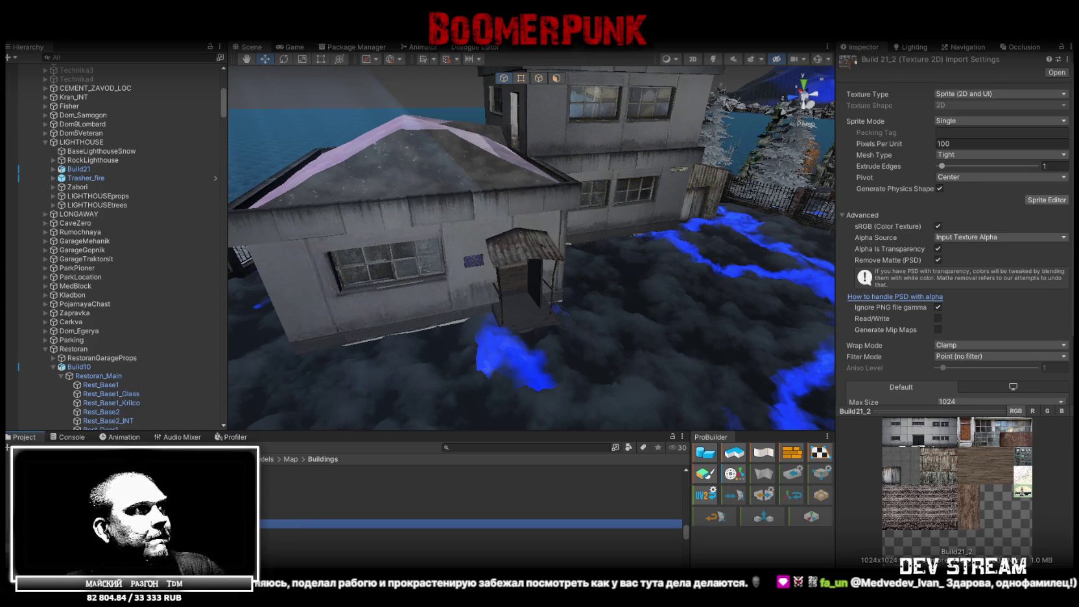
key(Up)
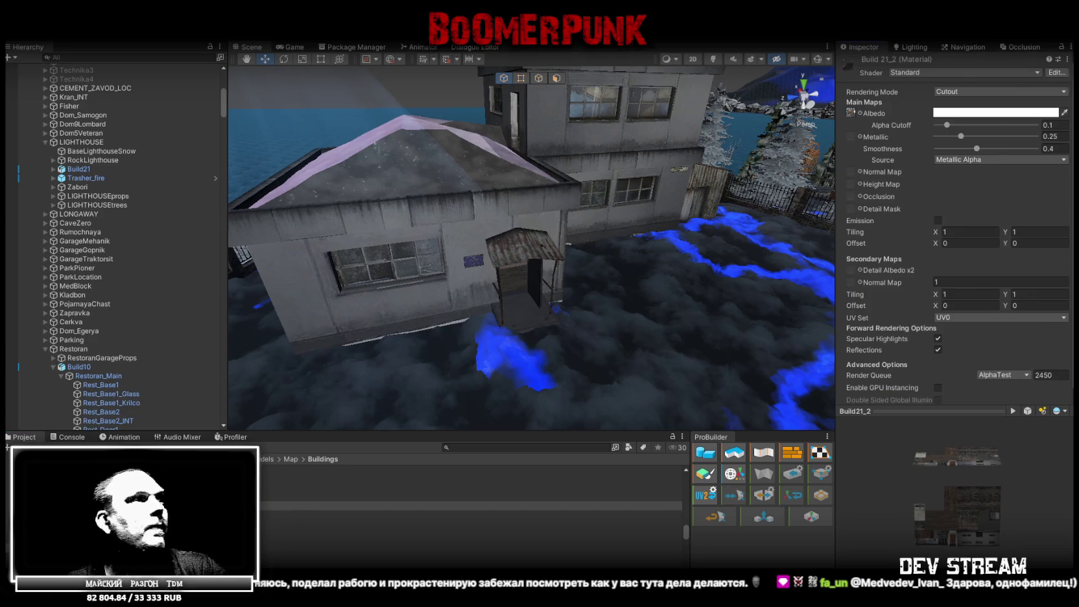
key(Down)
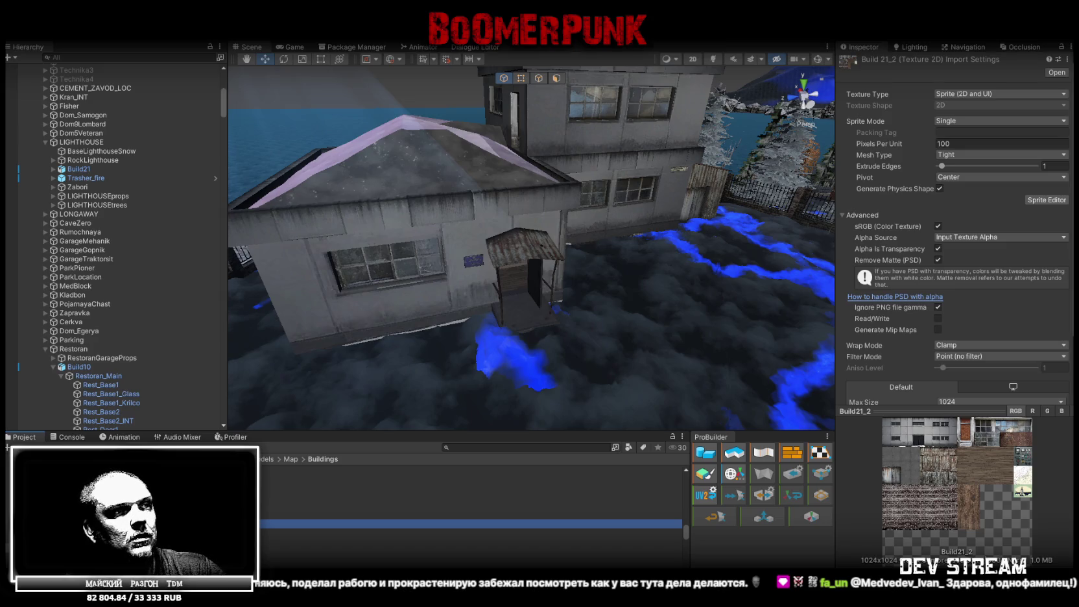
key(alt+Tab)
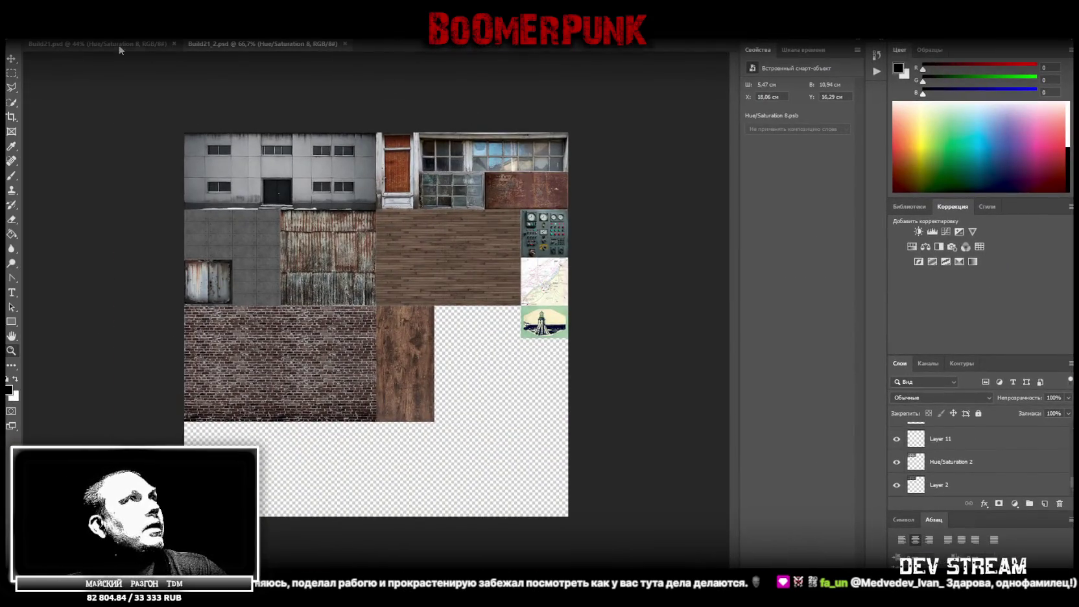
Step: Switch to the Build21.psd atlas document and zoom into its canvas
click(120, 43)
drag(373, 318, 454, 339)
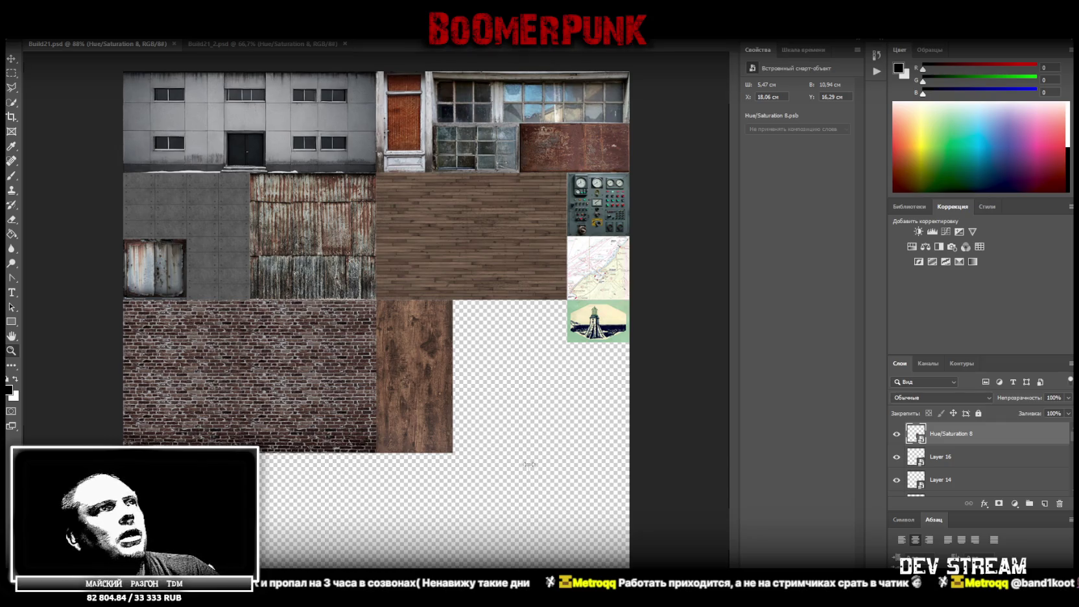
Step: Scale and move the lighthouse photo into the atlas's lower-right slot and commit it
drag(535, 472, 530, 503)
drag(121, 324, 472, 325)
drag(550, 282, 550, 377)
mouse_move(474, 418)
mouse_down()
mouse_move(569, 420)
mouse_move(579, 372)
mouse_up()
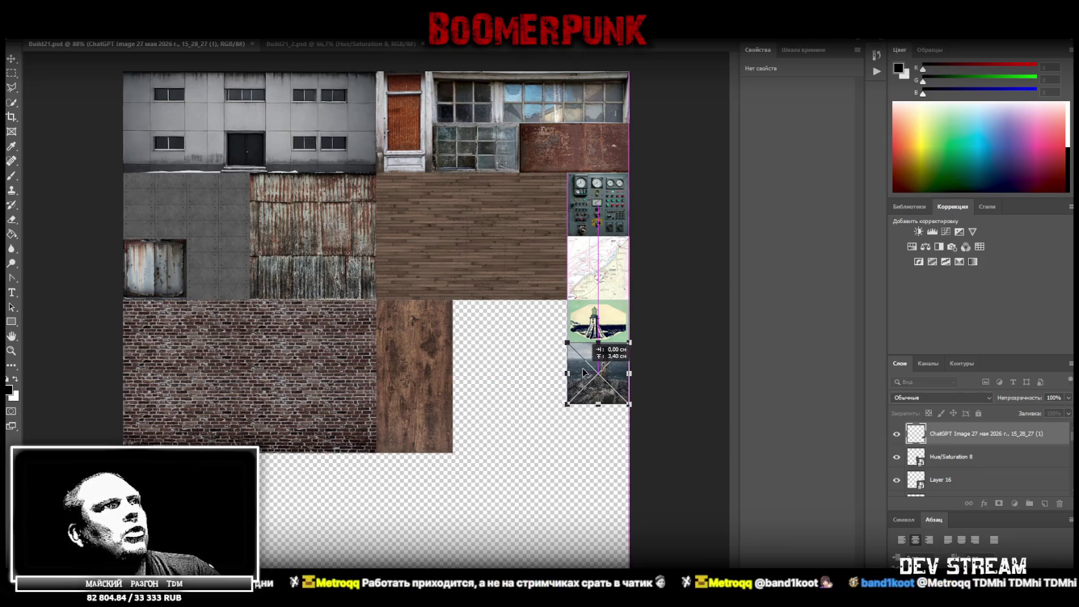
key(Return)
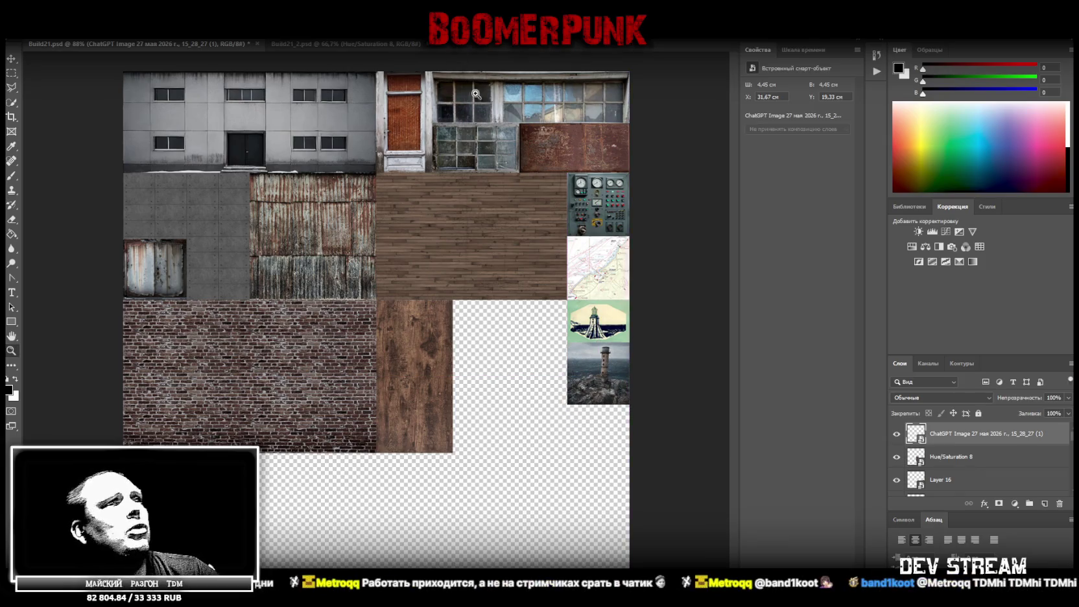
Step: Zoom in and out to inspect the placed lighthouse tile in the atlas
mouse_move(626, 373)
mouse_down()
mouse_move(665, 381)
mouse_move(639, 399)
mouse_move(561, 394)
mouse_up()
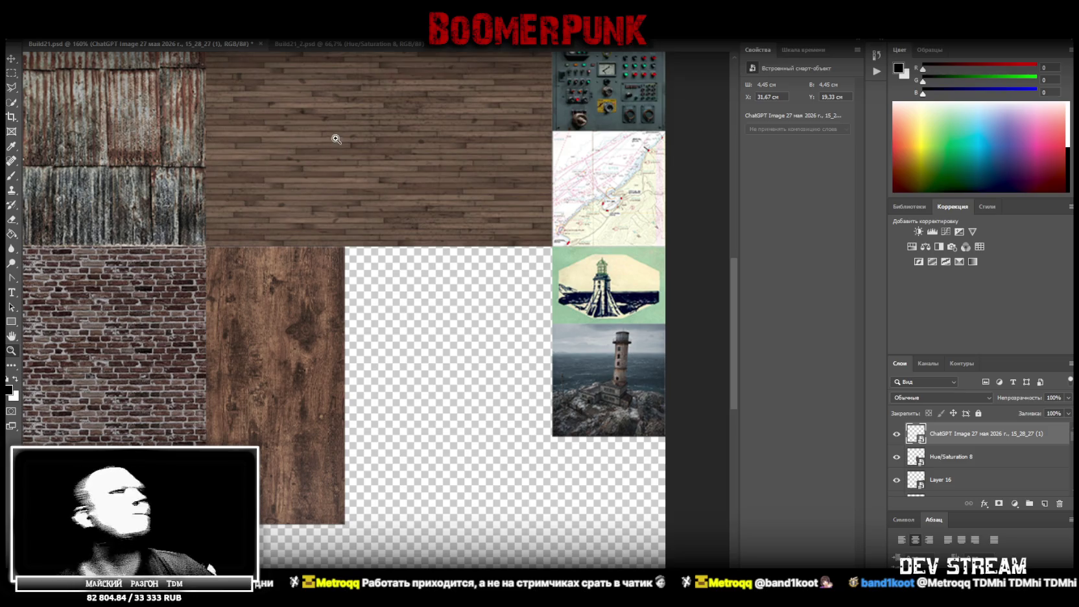
scroll(294, 335, down, 3)
scroll(294, 335, down, 3)
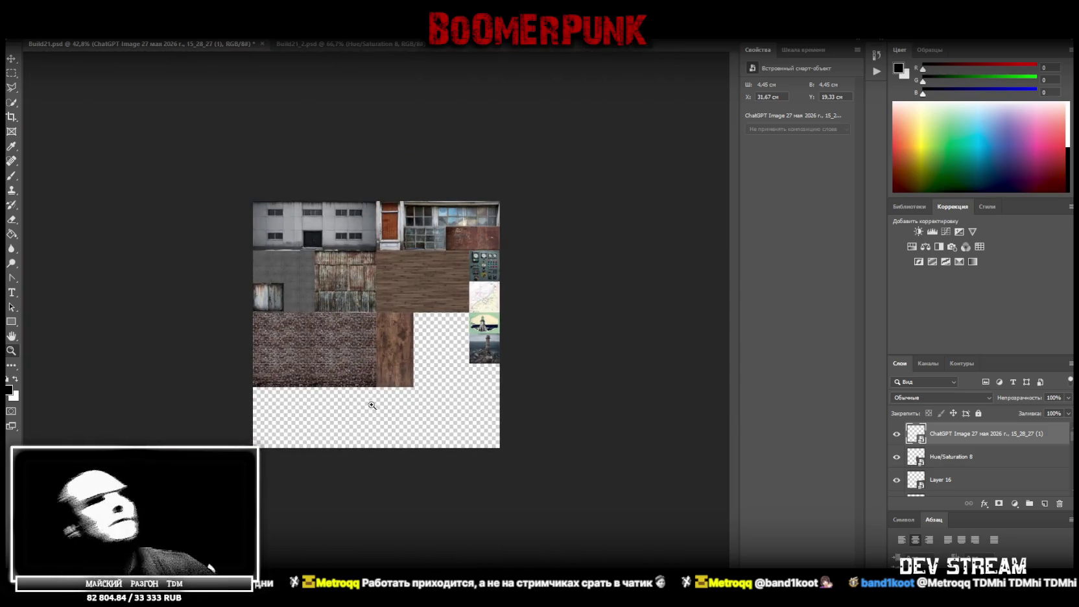
scroll(369, 402, up, 3)
scroll(428, 428, down, 1)
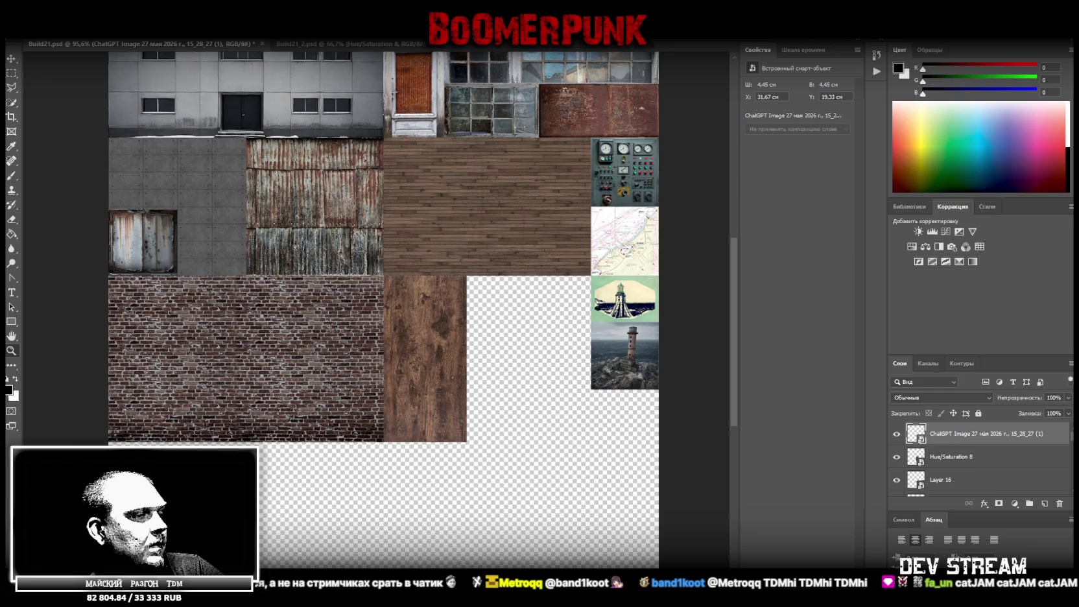
key(alt+Tab)
Step: Widen the UV panel and make Build21.png the active texture for the brick model
scroll(591, 405, up, 3)
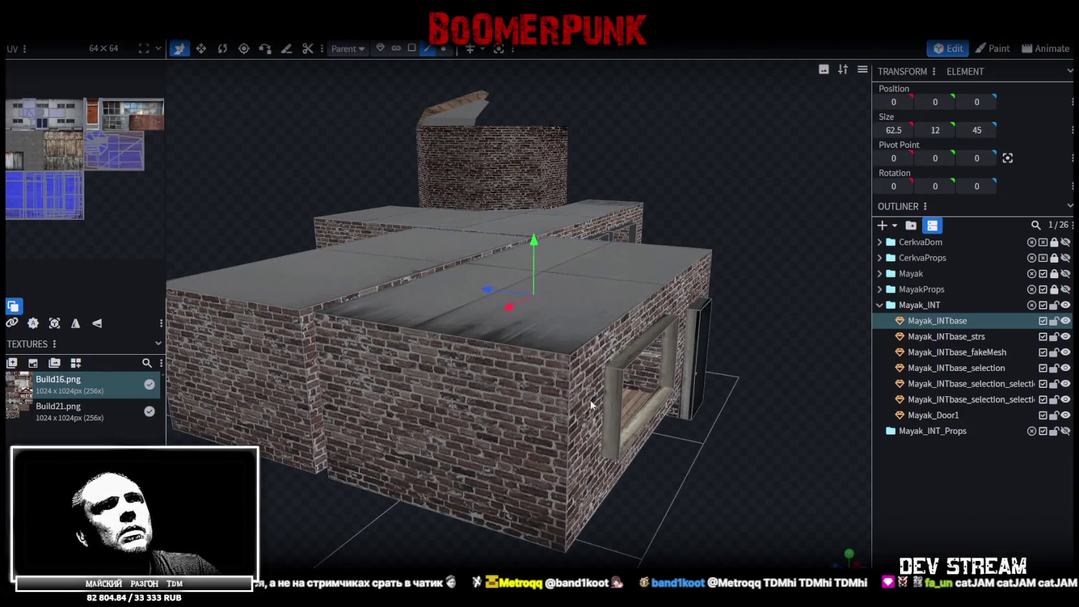
scroll(707, 464, down, 3)
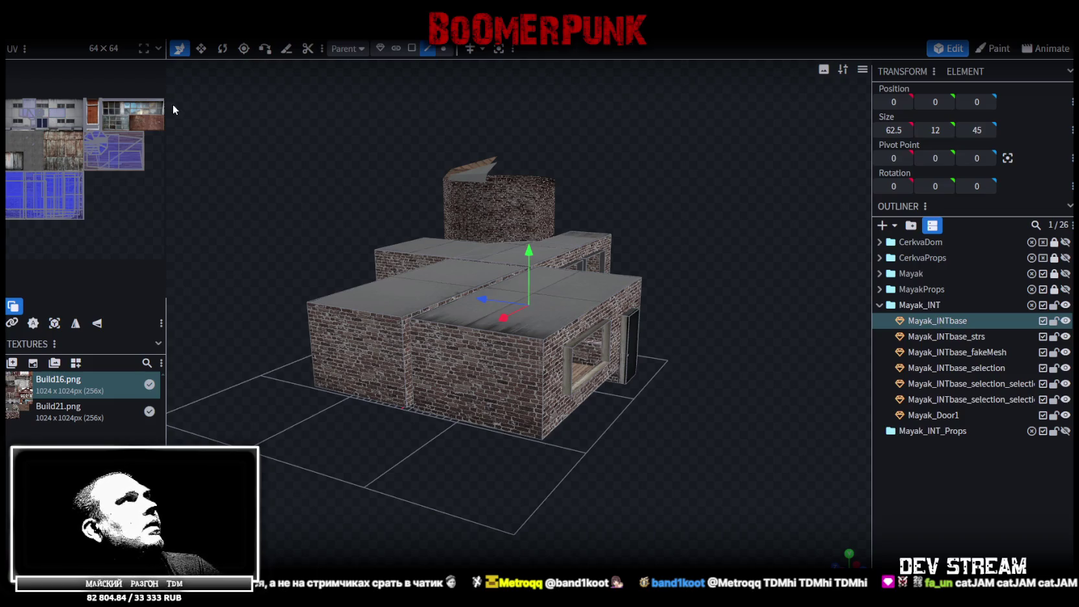
drag(167, 92, 244, 94)
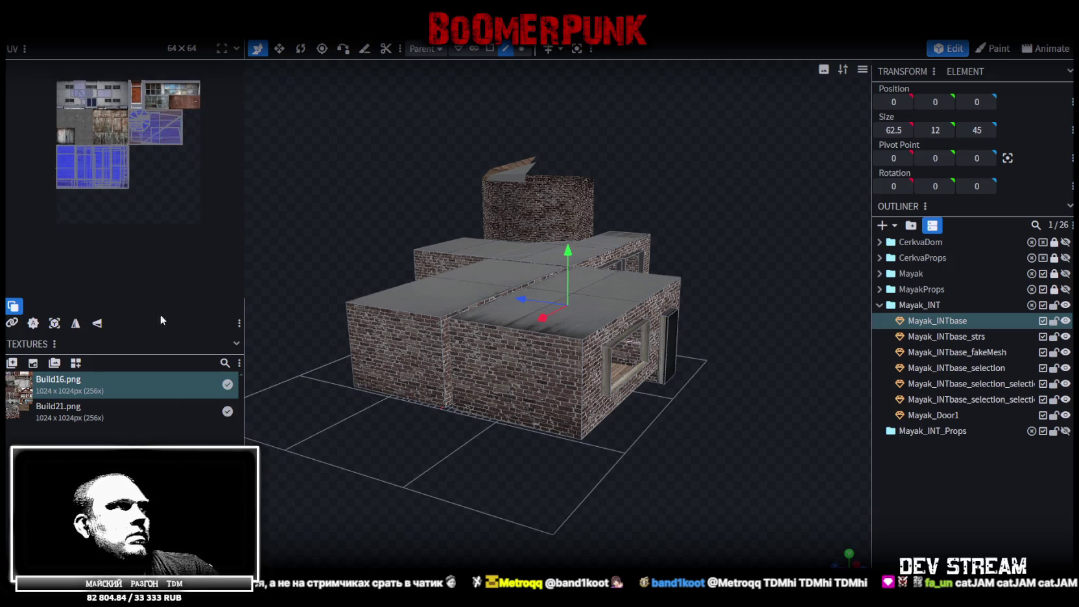
click(51, 409)
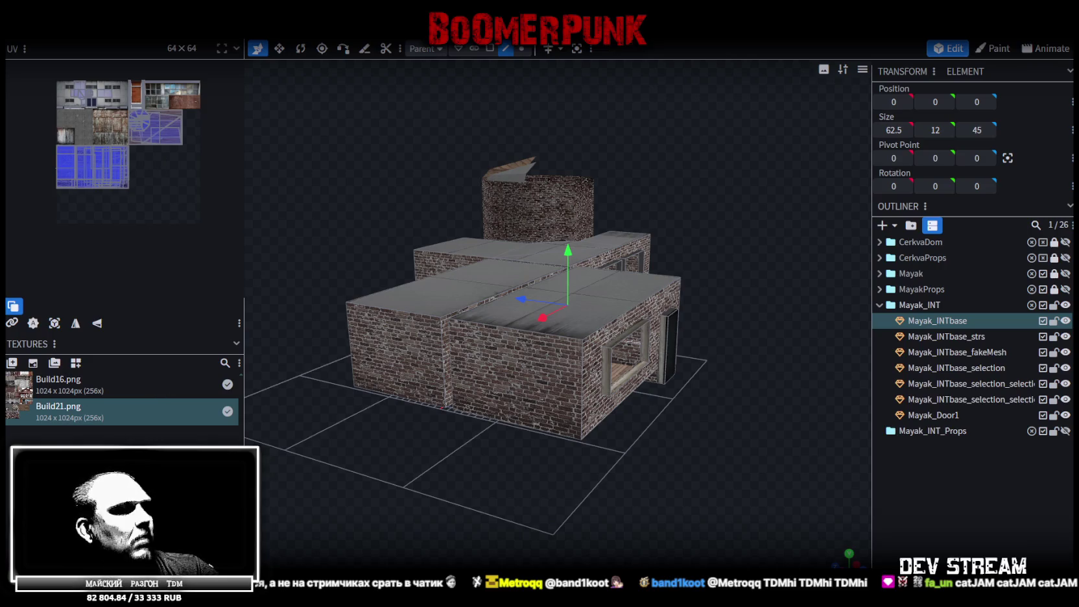
key(alt+Tab)
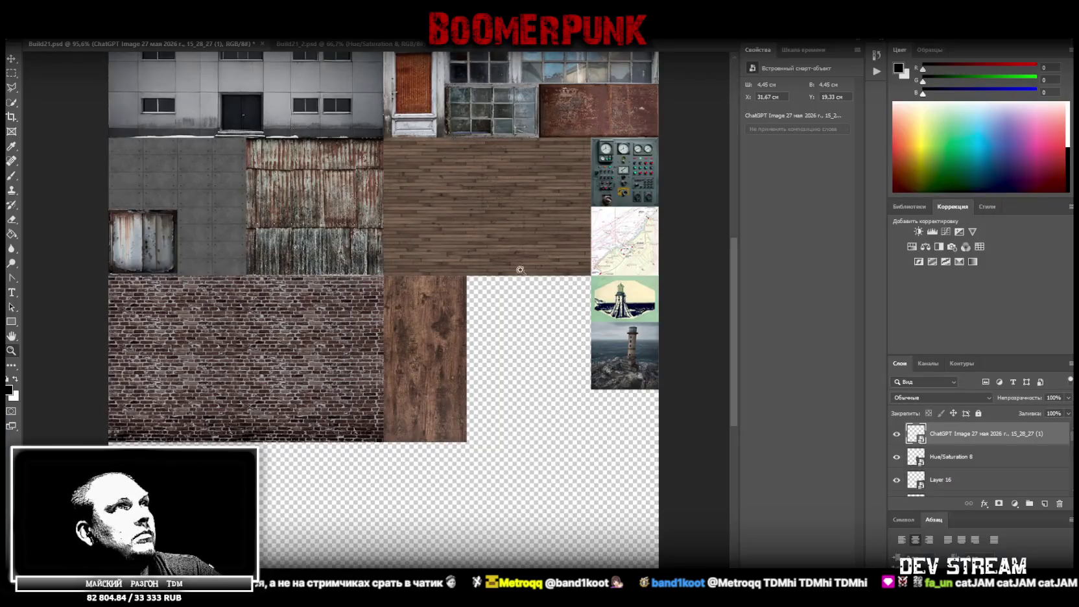
Step: Start saving the Build21 atlas as a new PNG file via File > Save As
click(32, 29)
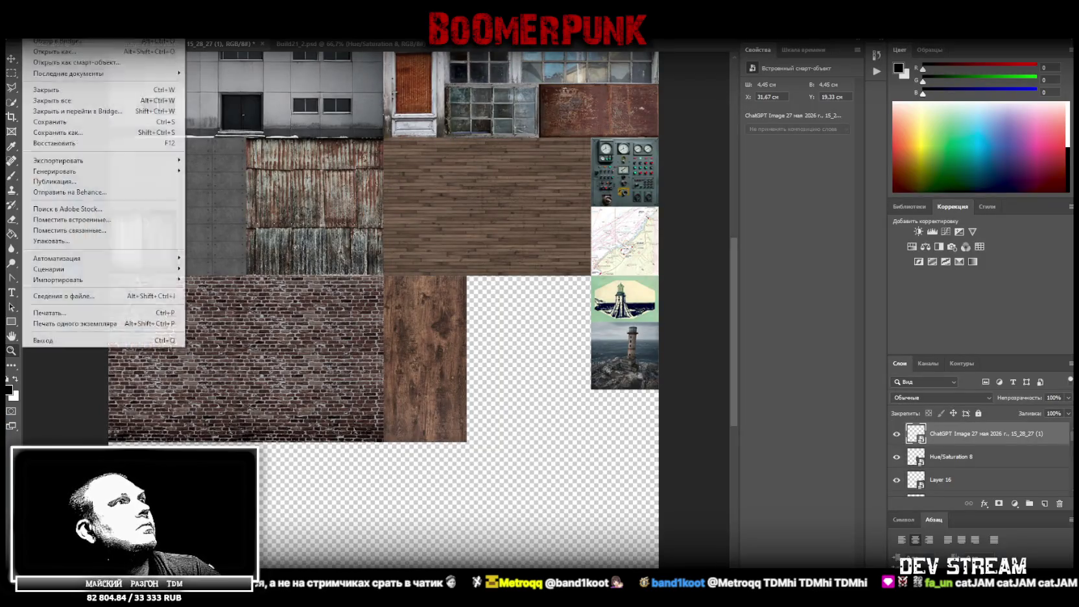
click(89, 143)
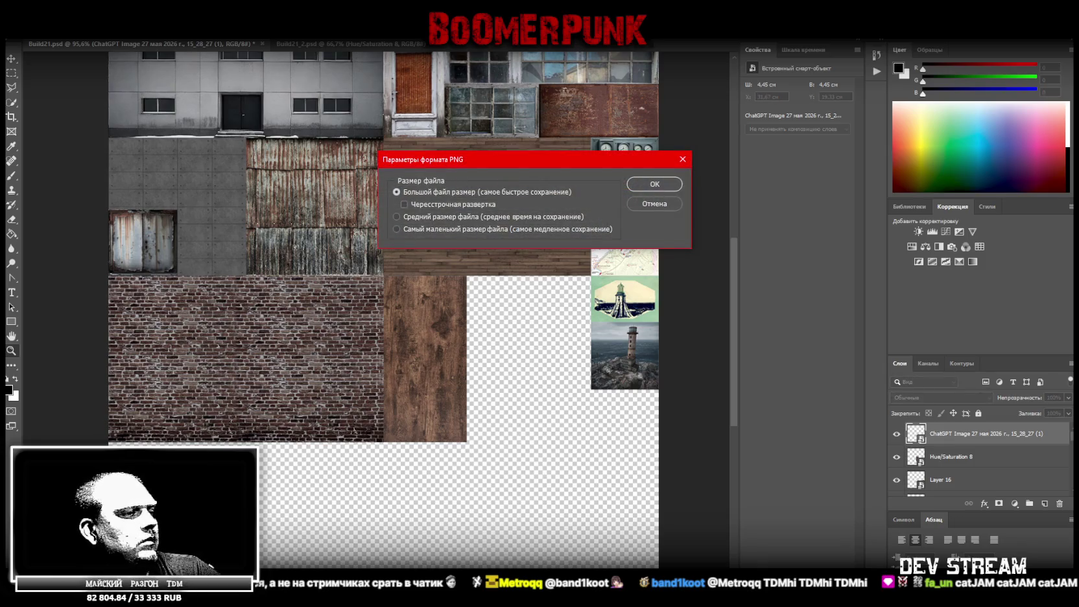
key(alt+Tab)
Step: Reveal the Build21.png texture file in File Explorer from its context menu
right_click(47, 399)
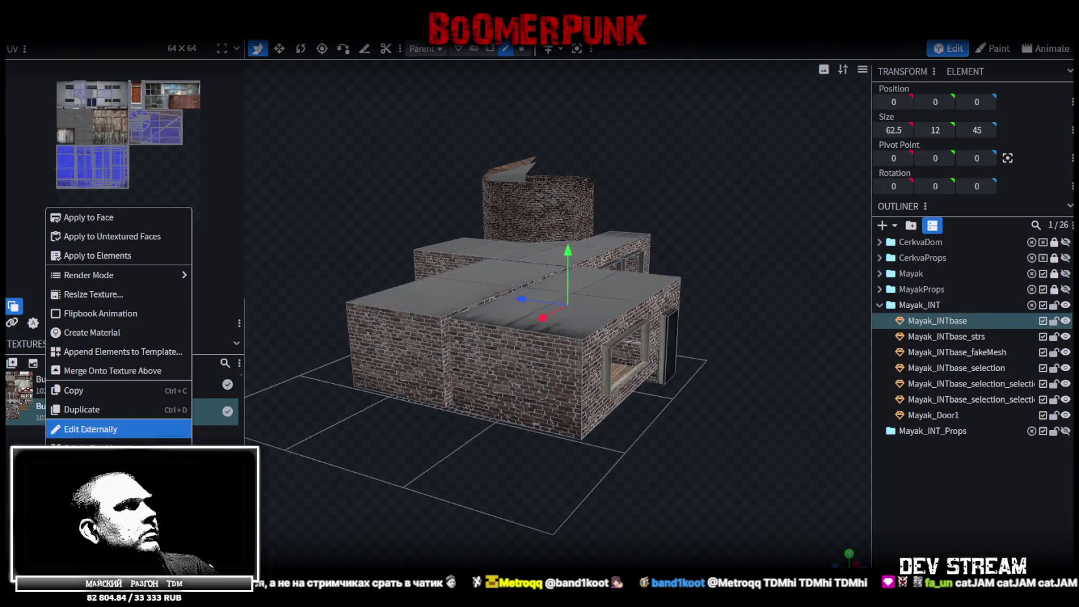
click(84, 409)
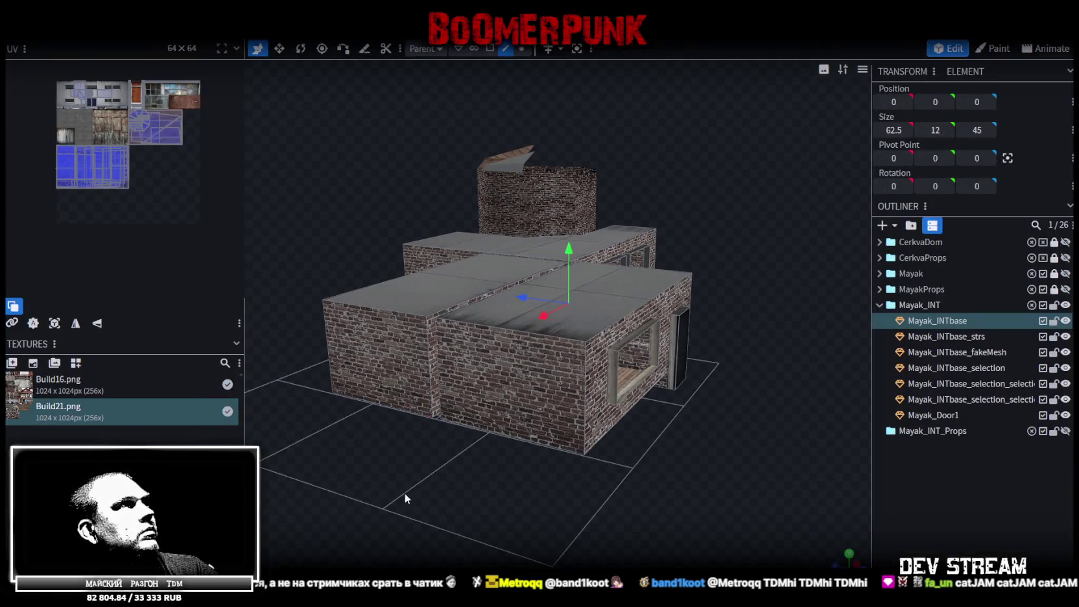
scroll(402, 493, up, 3)
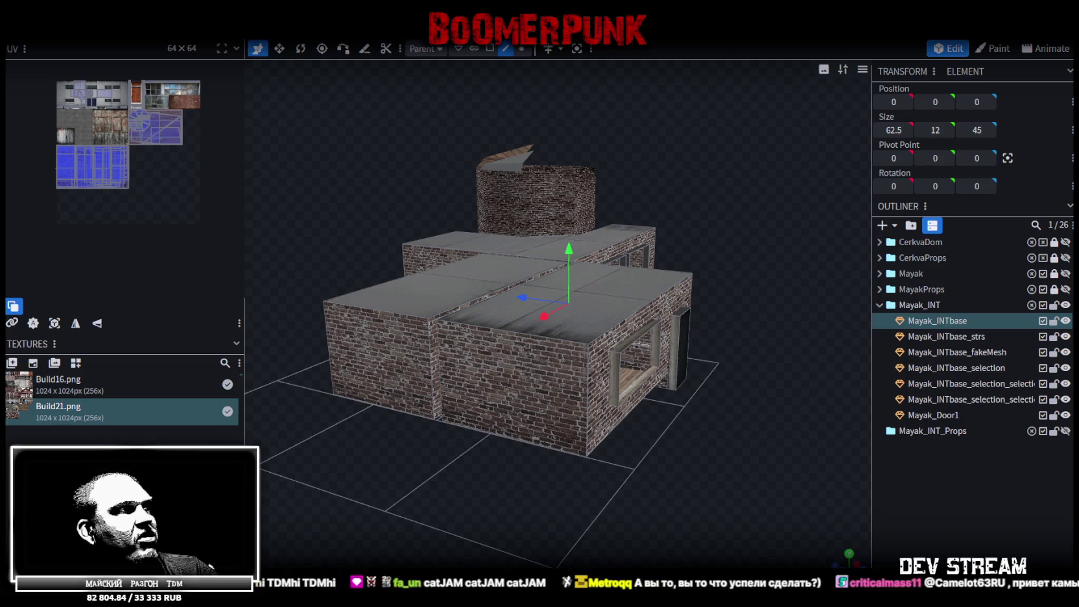
right_click(104, 418)
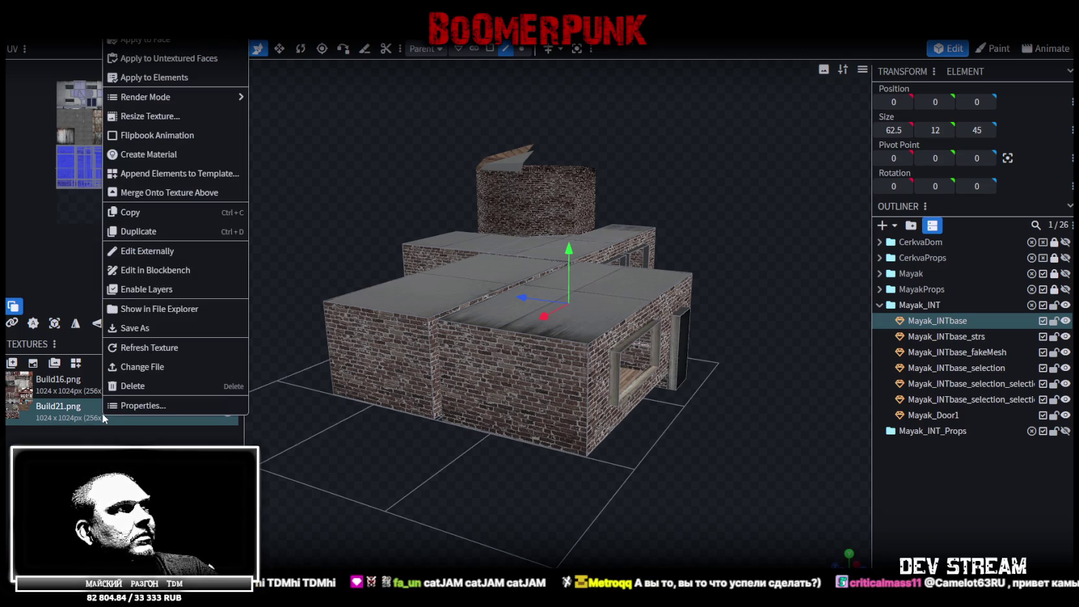
click(192, 311)
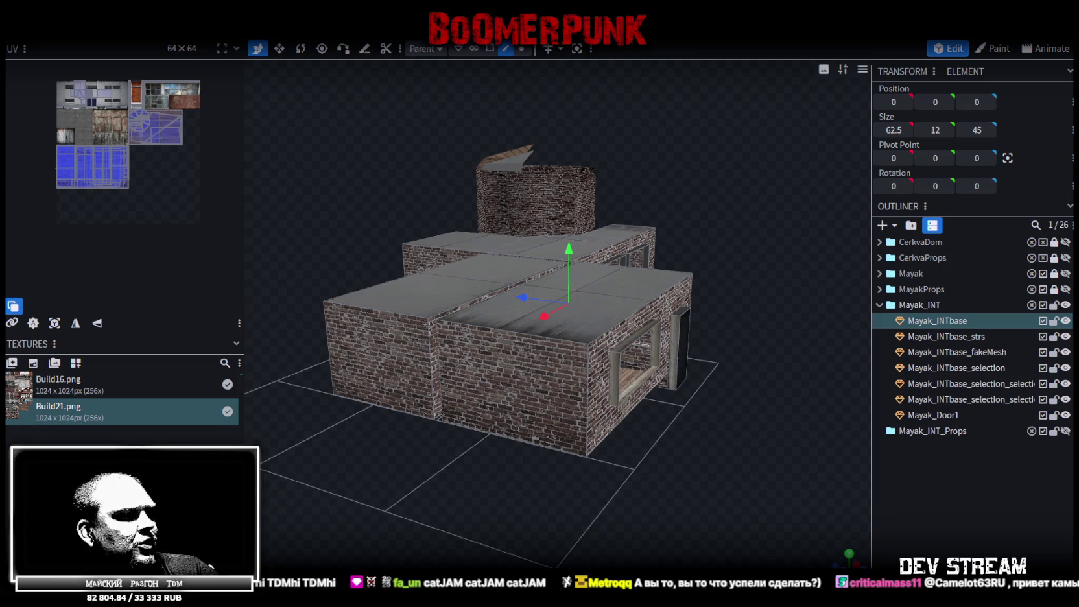
key(alt+Tab)
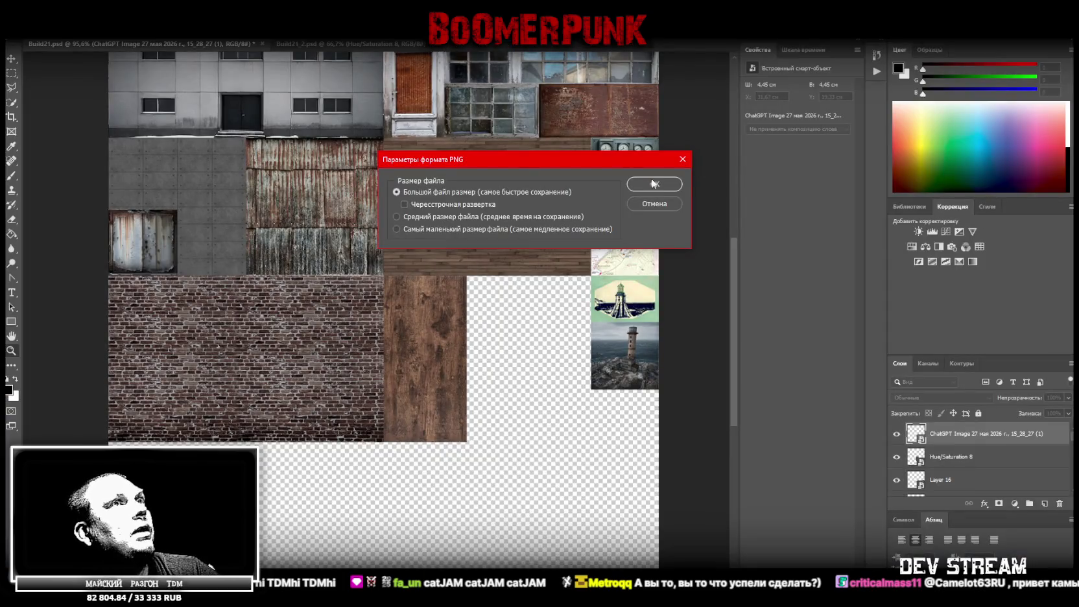
Step: Confirm the PNG save at default size, then view the model's door and window side
click(653, 183)
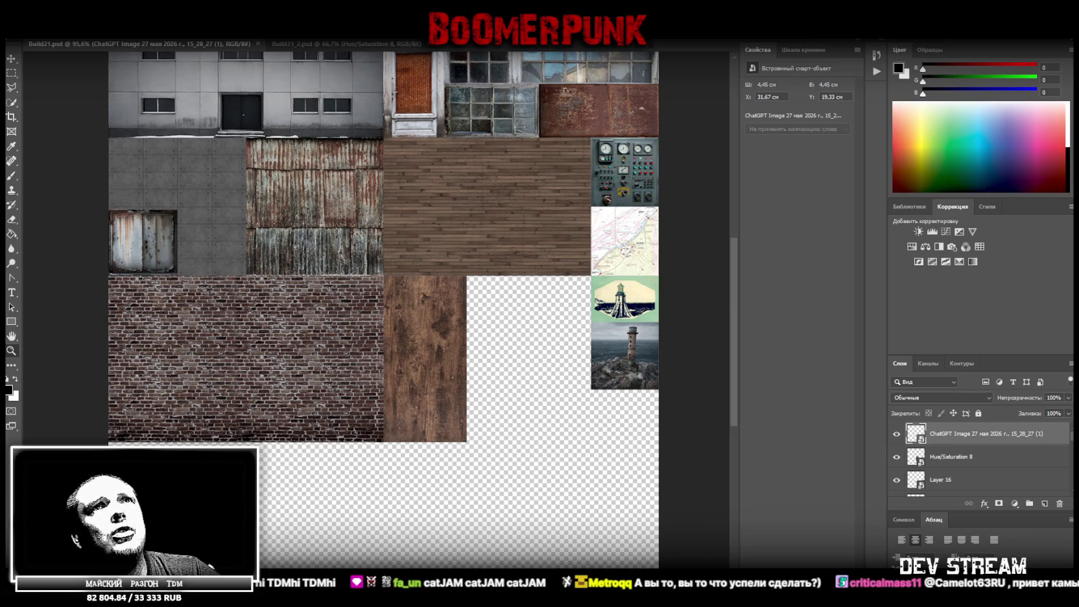
key(alt+Tab)
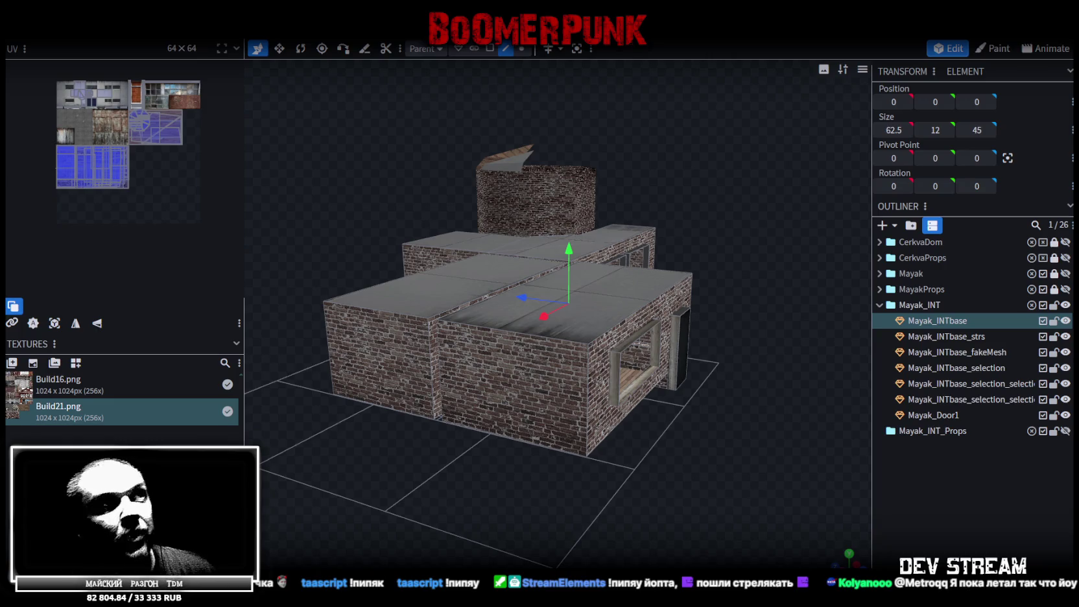
scroll(715, 527, up, 2)
mouse_move(715, 527)
mouse_down()
mouse_move(611, 525)
mouse_move(662, 527)
mouse_up()
Step: Apply the Build21.png texture atlas to the lighthouse building elements
scroll(661, 528, up, 2)
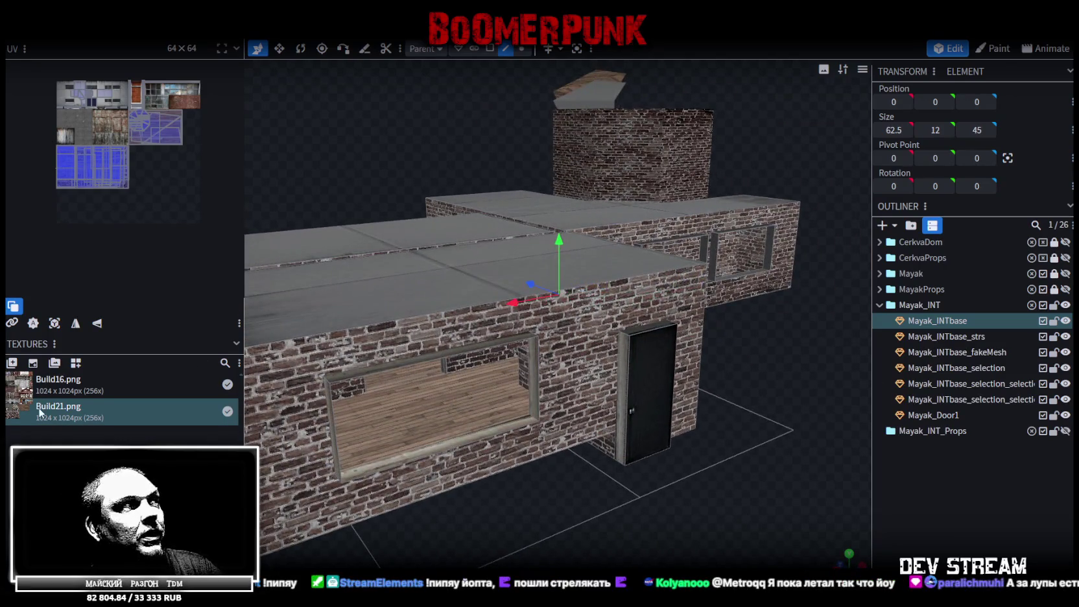
right_click(57, 411)
key(Escape)
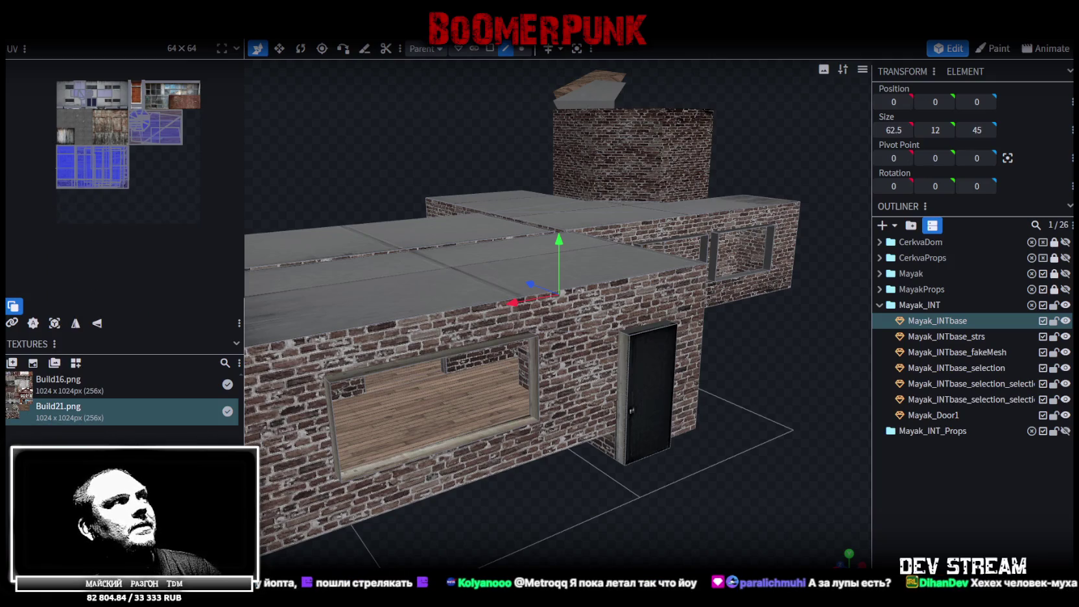
right_click(93, 417)
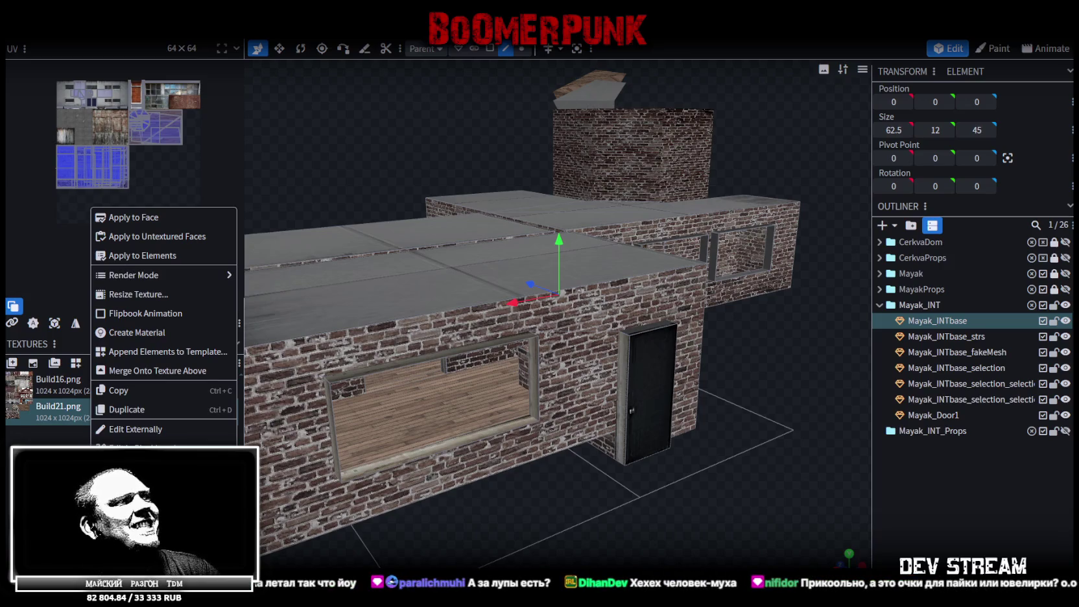
click(143, 255)
Step: Orbit to a frontal view of the building and select the Mayak_INT group
drag(454, 493, 519, 504)
mouse_move(588, 495)
mouse_down()
mouse_move(607, 501)
mouse_move(547, 489)
mouse_up()
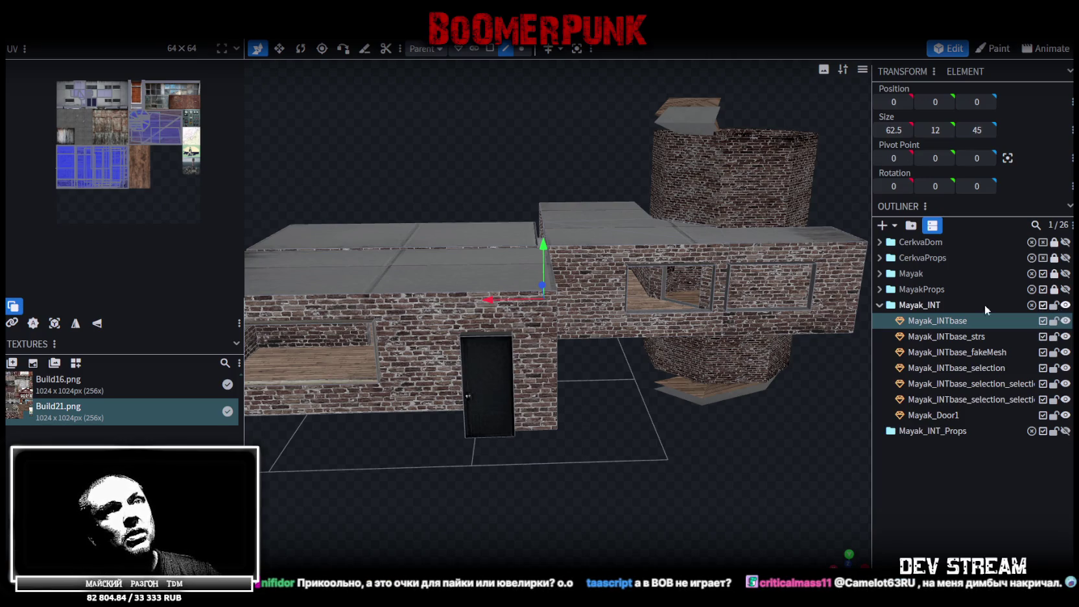
click(931, 309)
Step: Select the Mayak_INT pieces, lock the MayakProps group, and zoom out to the whole building
click(939, 320)
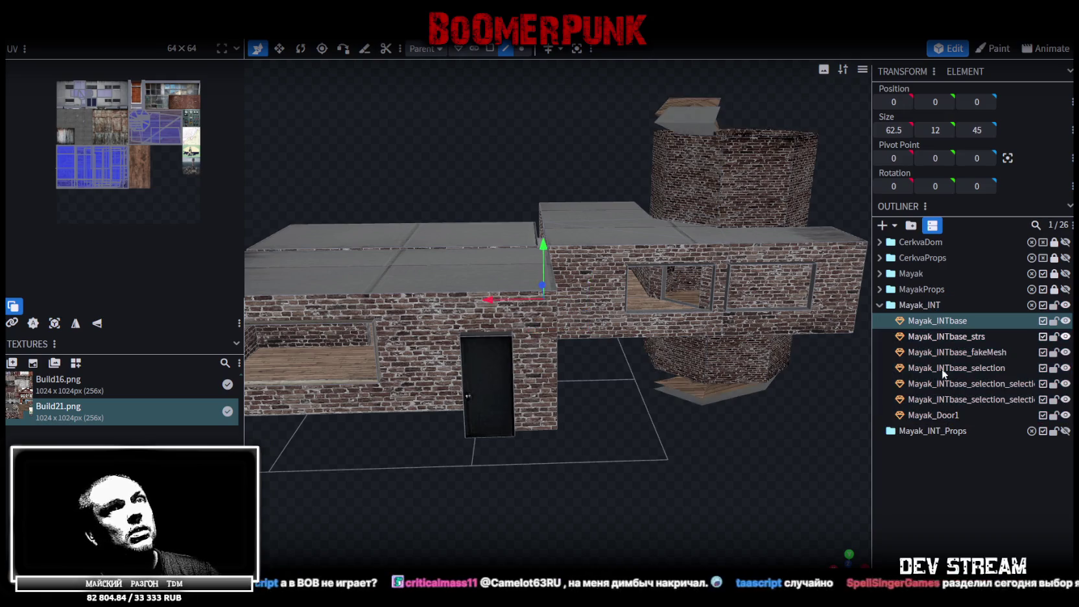
shift+click(939, 413)
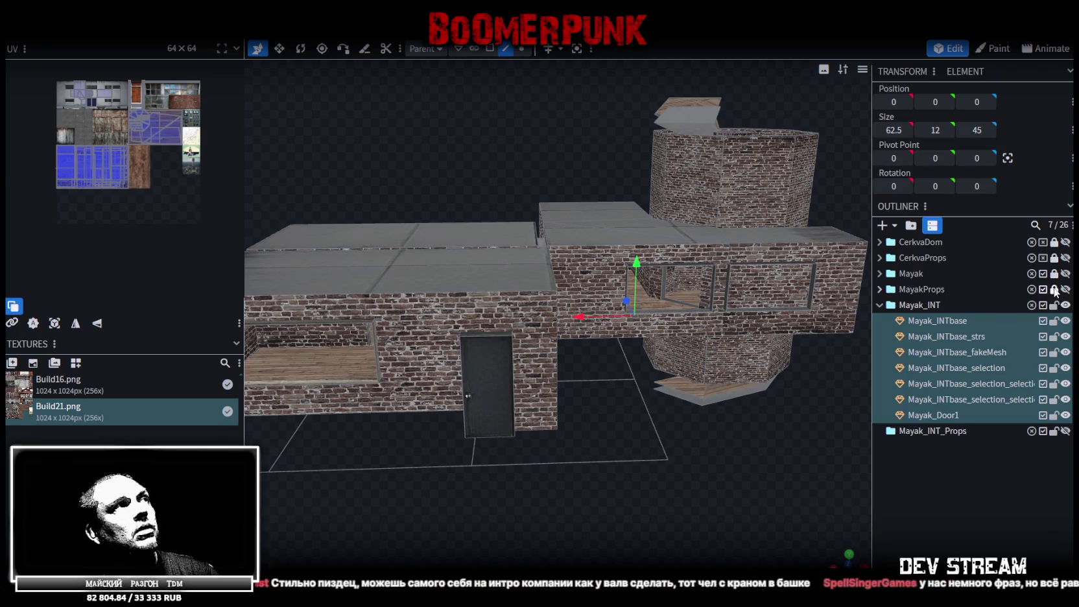
click(1055, 290)
mouse_move(711, 368)
mouse_down()
mouse_move(552, 459)
mouse_move(745, 398)
mouse_up()
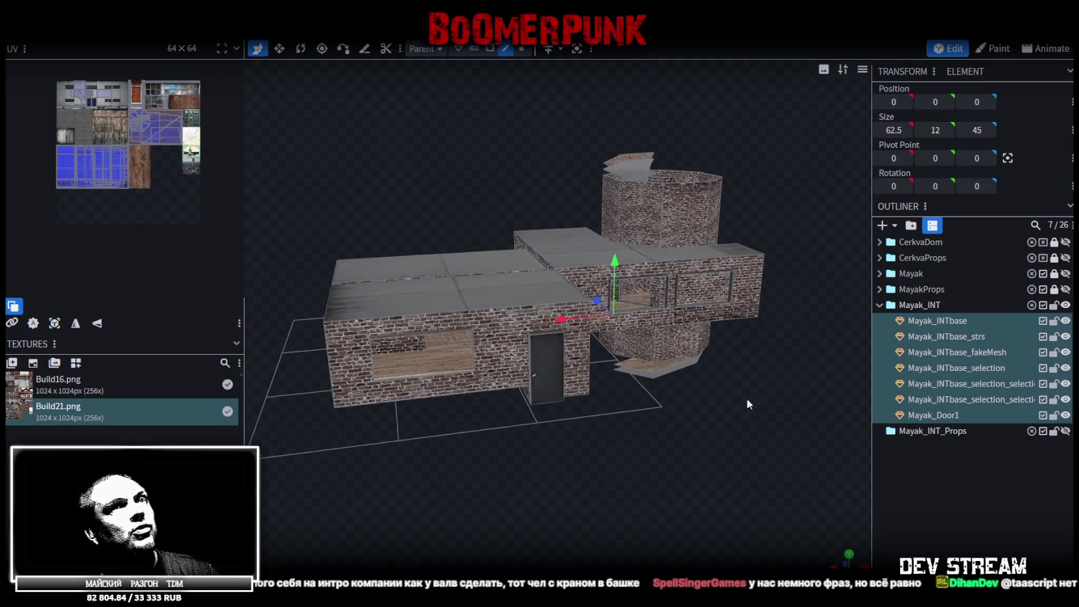
Step: Toggle the Mayak, MayakProps and Mayak_INT locks, leaving Mayak_INT unlocked, then select its seven pieces
click(1055, 274)
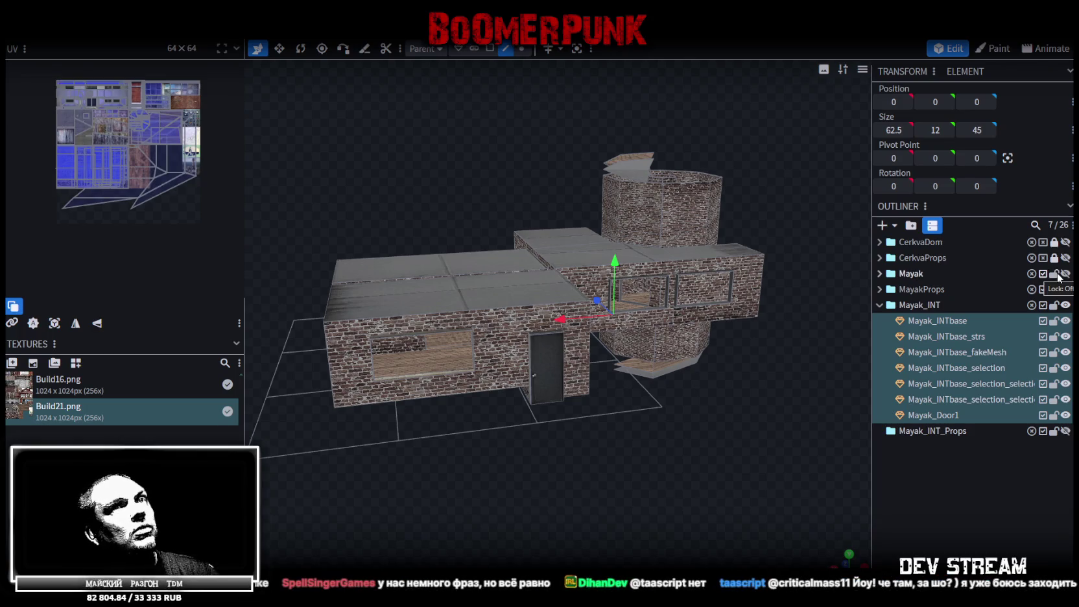
click(1055, 274)
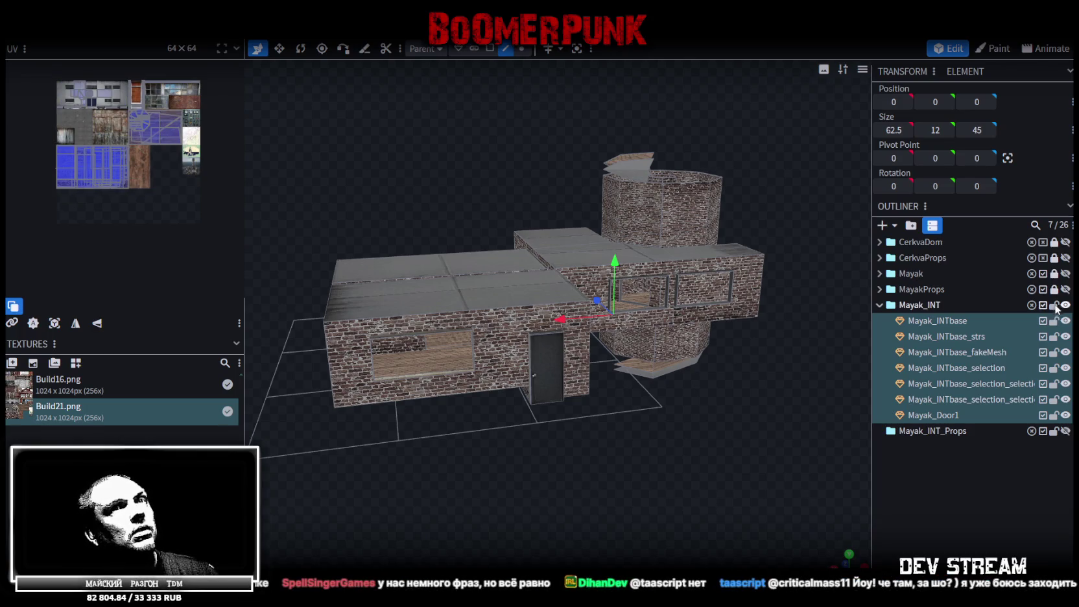
click(1054, 290)
click(1055, 290)
click(1054, 306)
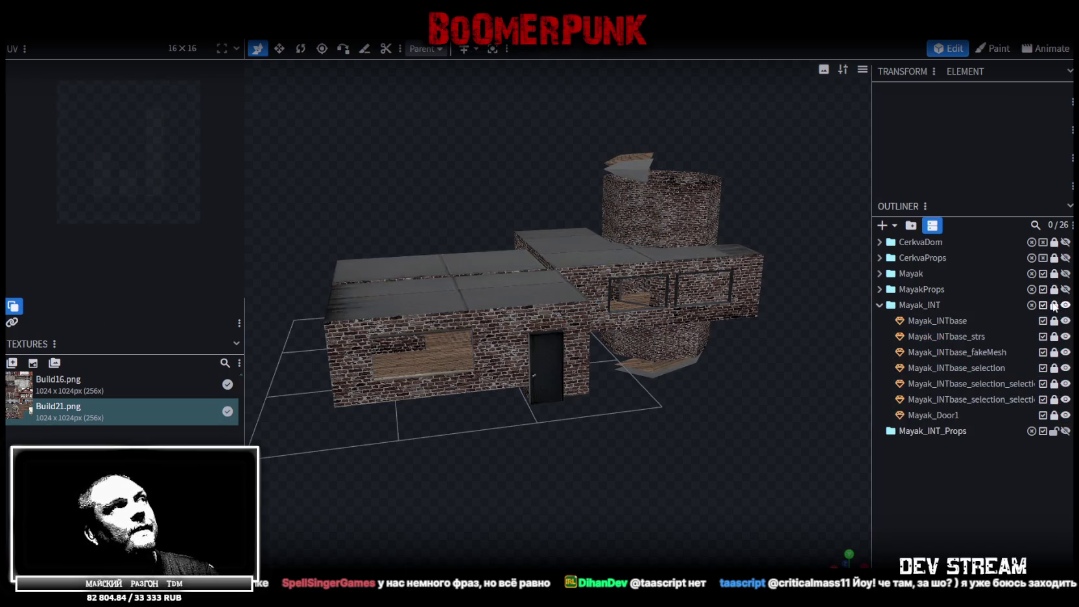
click(1054, 305)
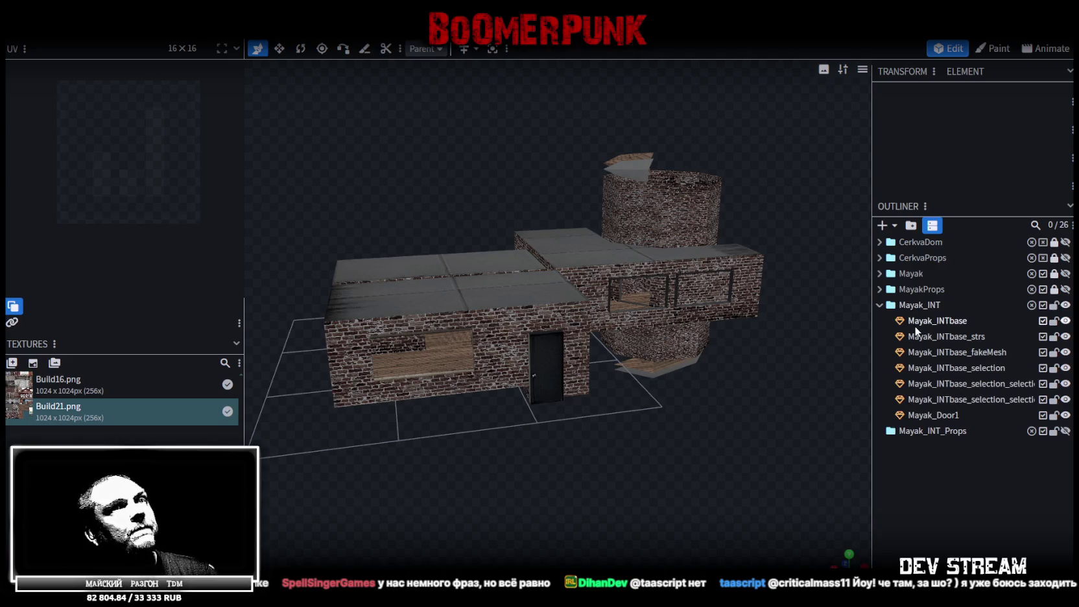
click(916, 324)
shift+click(939, 416)
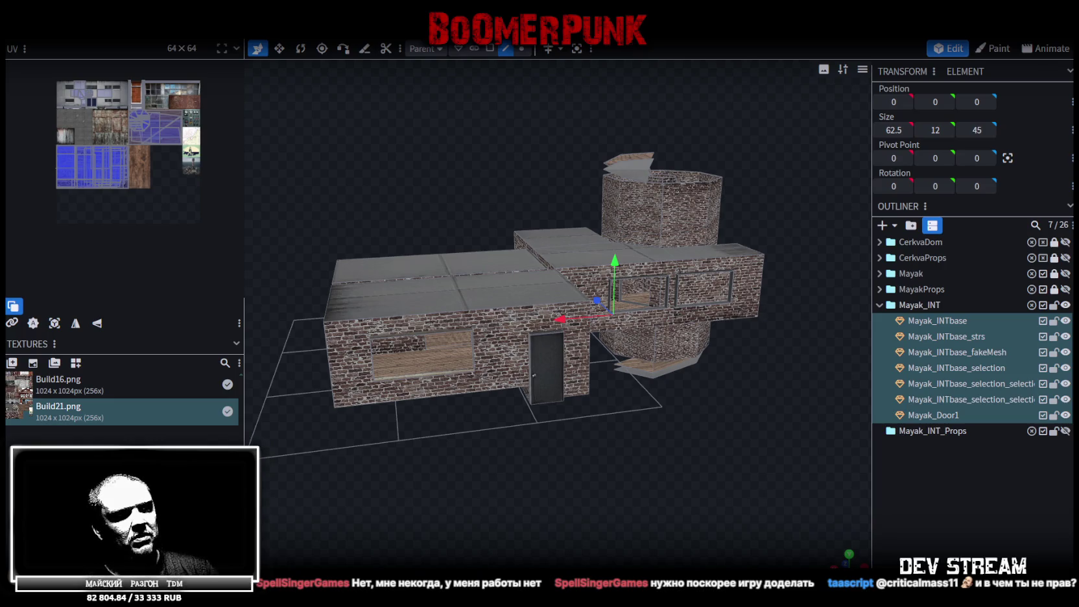
key(alt+Tab)
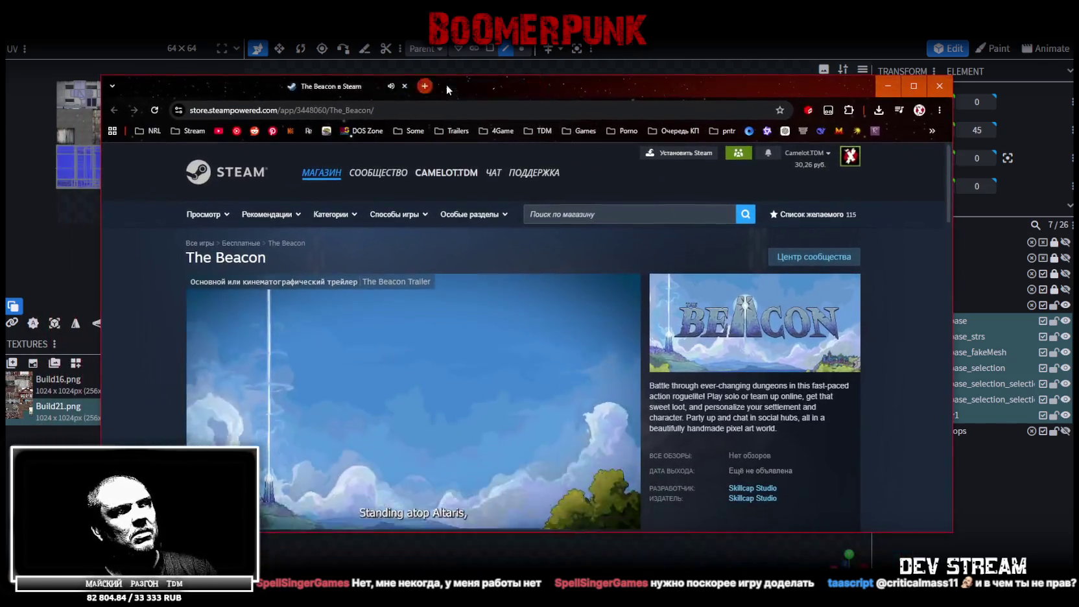
scroll(391, 336, down, 1)
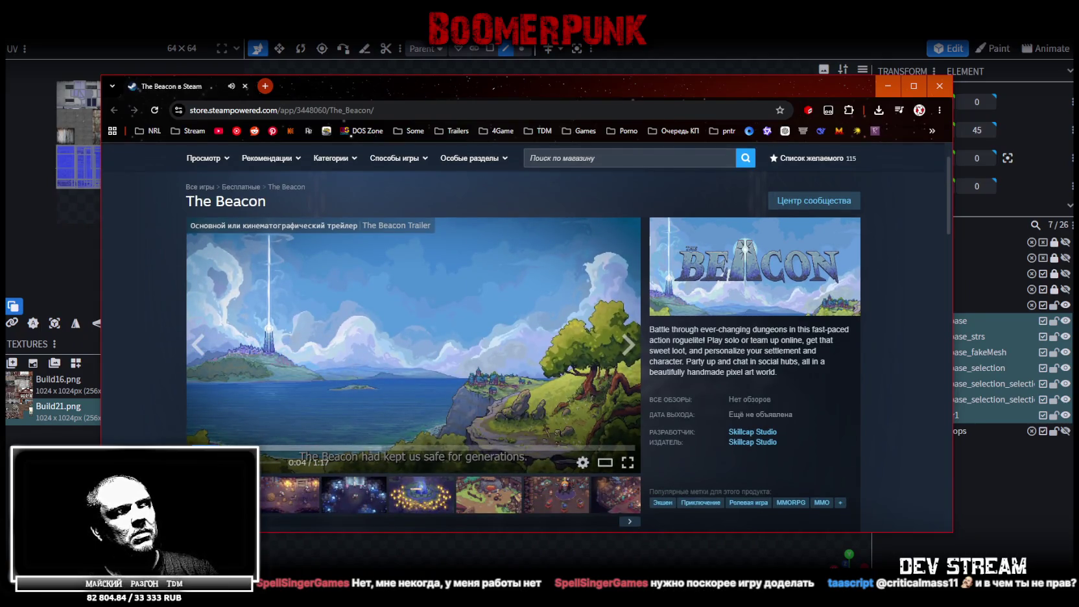
click(914, 87)
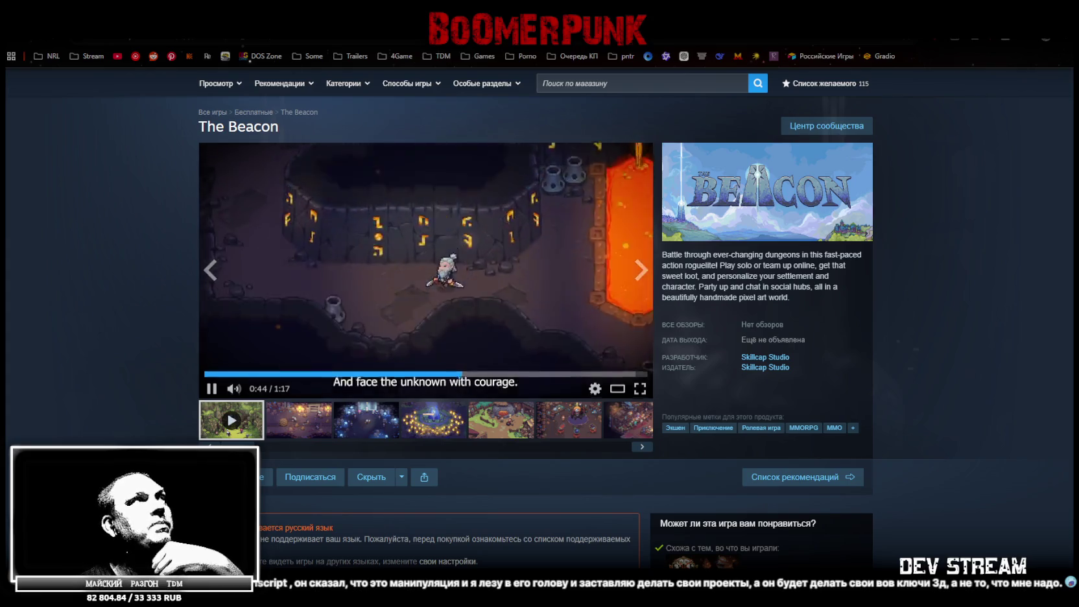
click(212, 388)
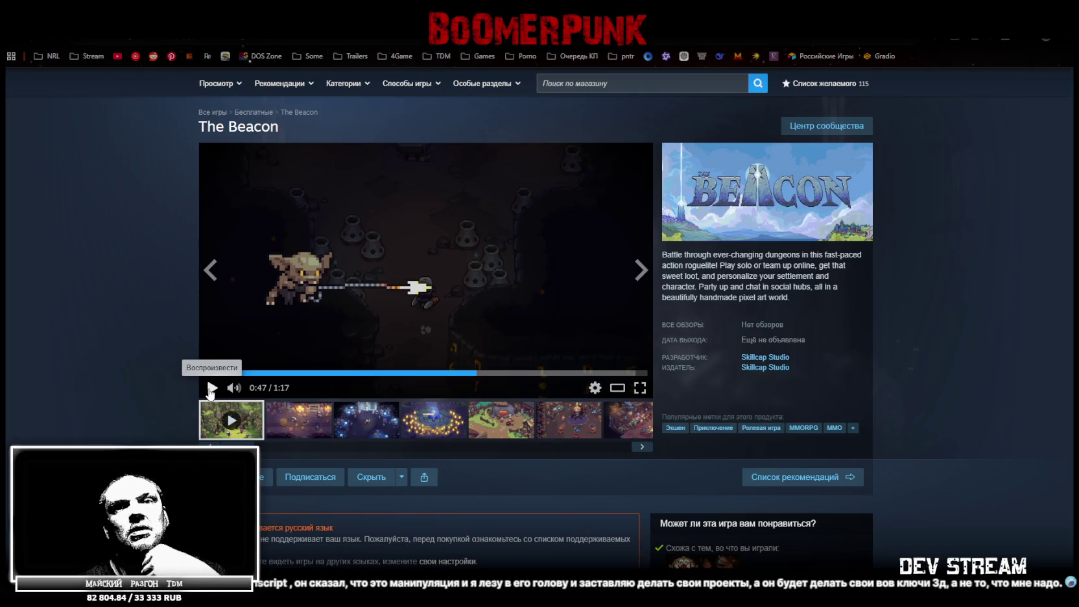
key(alt+Tab)
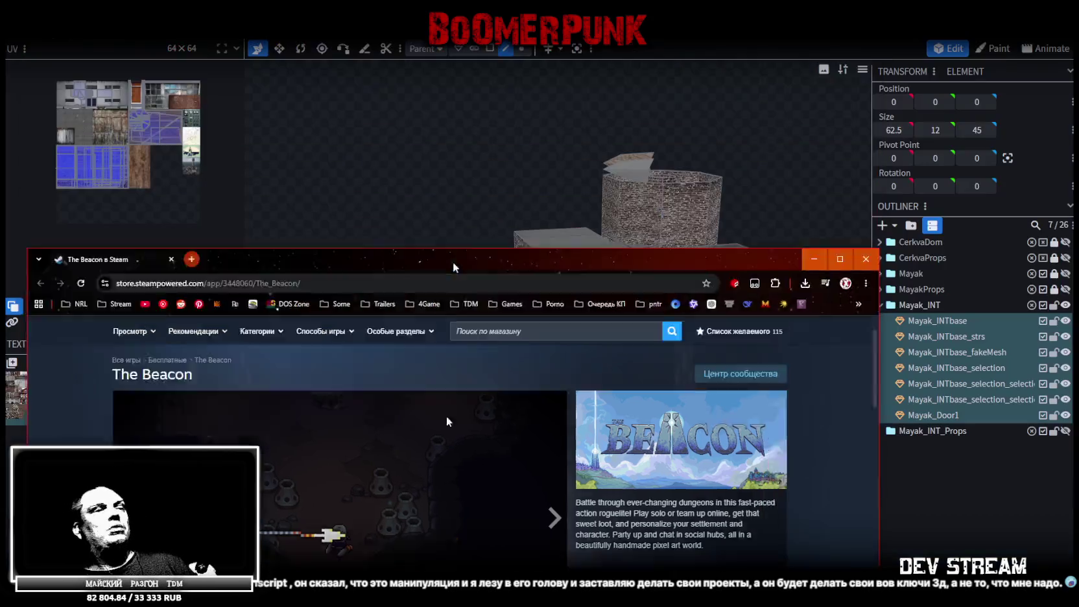
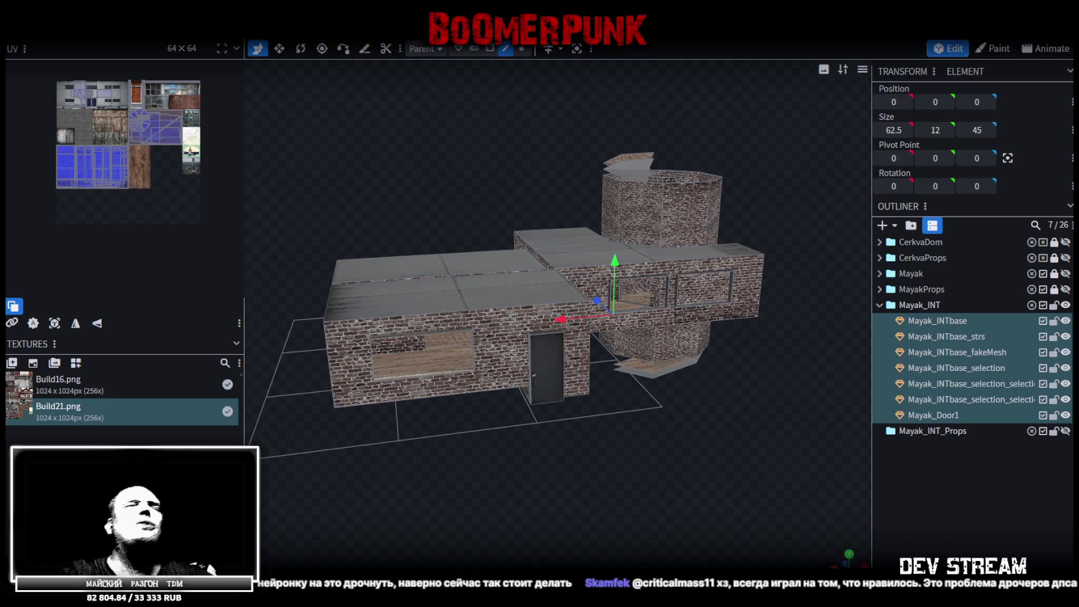
Step: Orbit to a top-down view of the Mayak_INTbase mesh and save the Build21 model
mouse_move(491, 398)
mouse_down()
mouse_move(517, 495)
mouse_move(608, 535)
mouse_up()
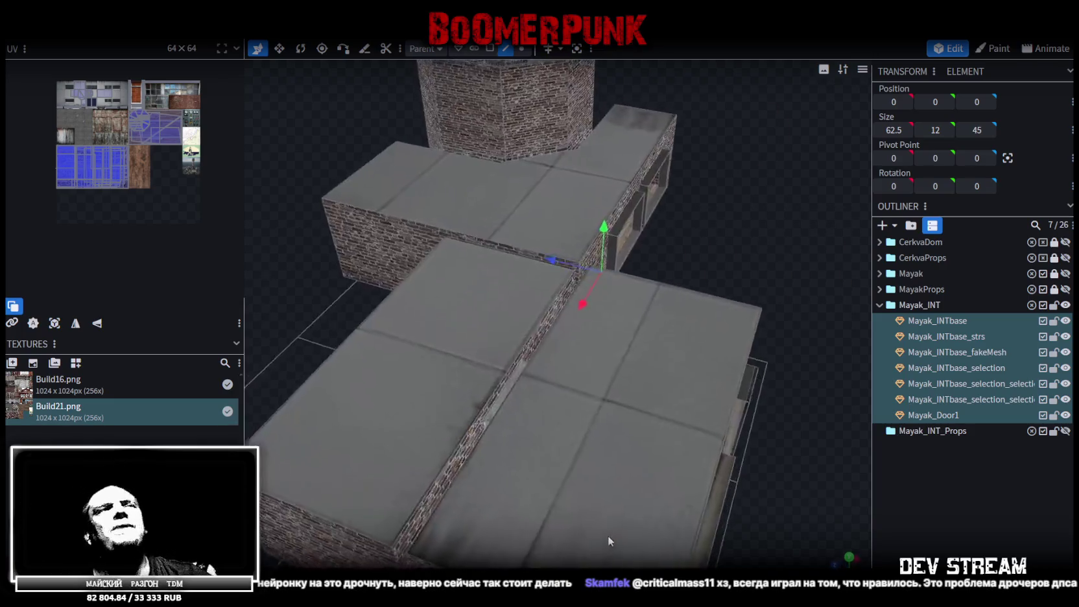
click(580, 375)
mouse_move(579, 375)
mouse_down()
mouse_move(704, 304)
mouse_move(677, 233)
mouse_move(701, 229)
mouse_move(729, 343)
mouse_move(707, 423)
mouse_move(610, 453)
mouse_move(625, 479)
mouse_move(478, 483)
mouse_up()
key(ctrl+s)
Step: Select two window faces in Face mode, then hide the Mayak_INTbase building shell
scroll(478, 483, up, 3)
click(582, 395)
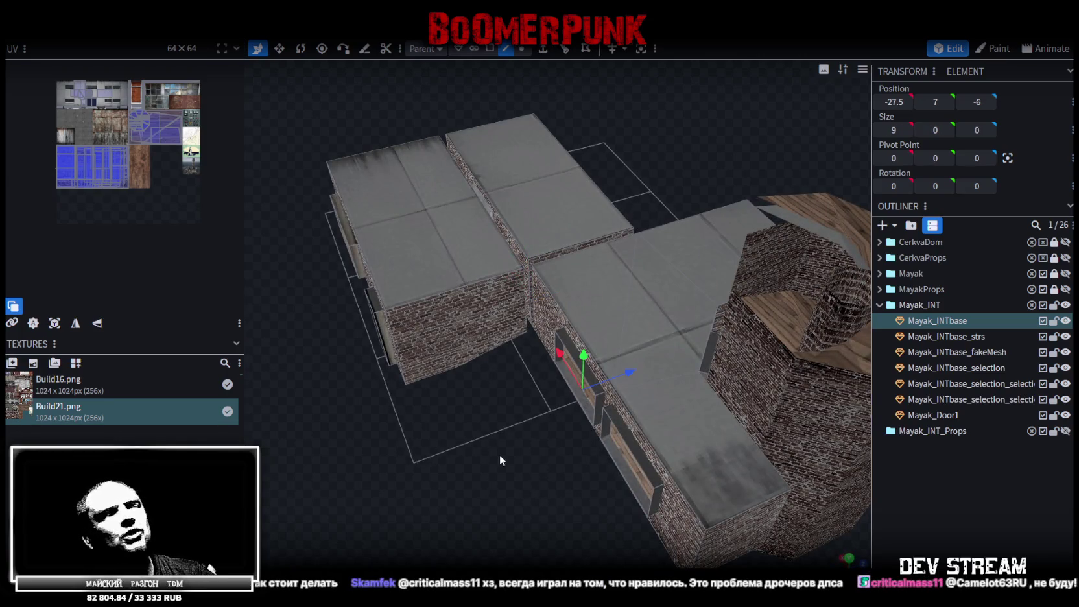
click(490, 48)
click(587, 410)
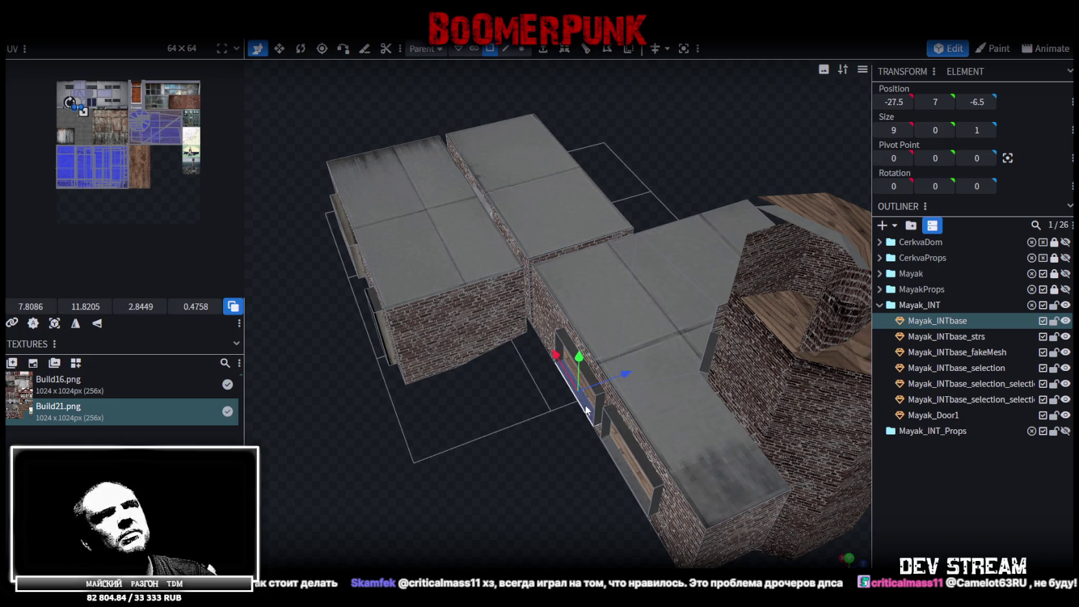
shift+click(620, 462)
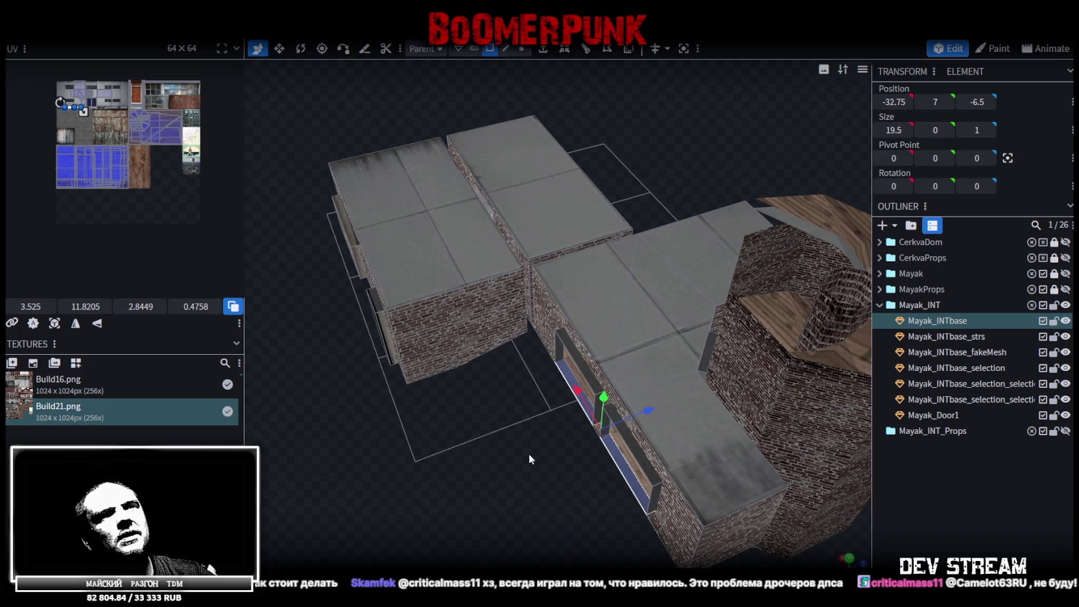
drag(536, 450, 671, 462)
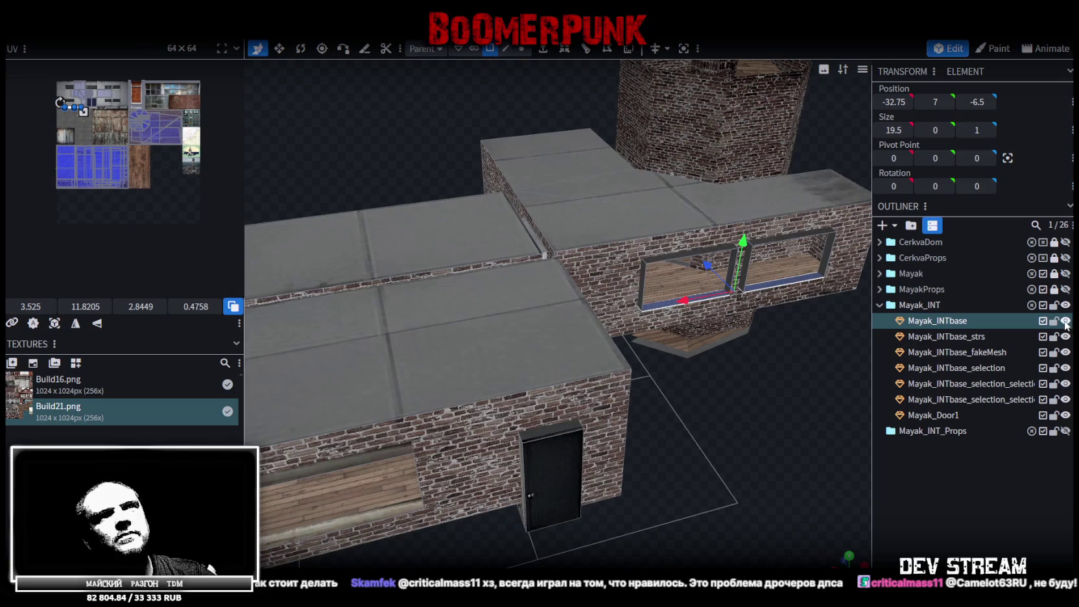
click(1065, 320)
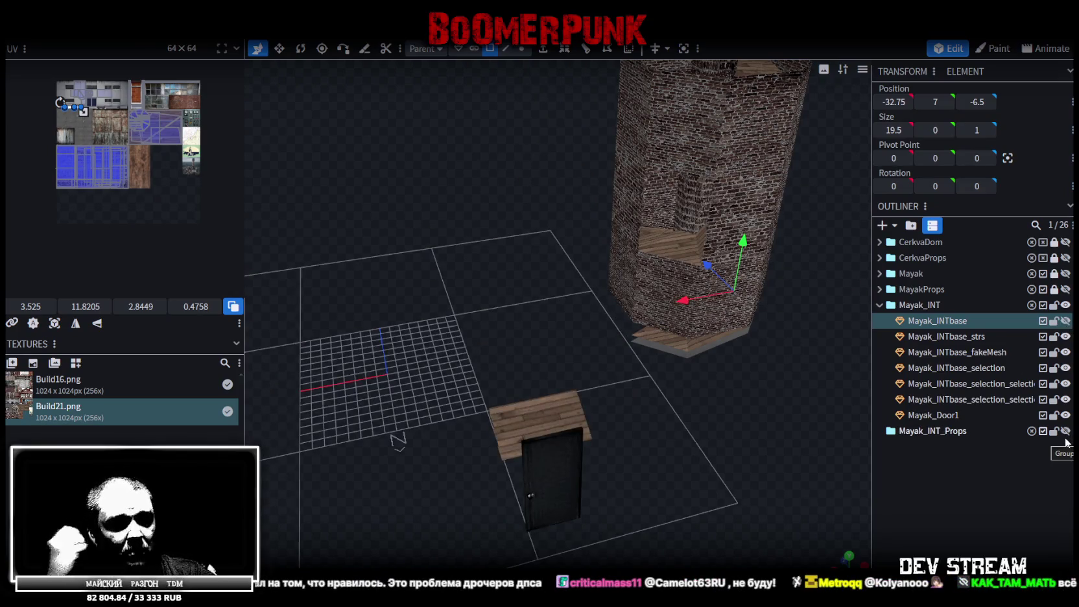
mouse_move(568, 355)
mouse_down()
mouse_move(647, 341)
mouse_move(615, 355)
mouse_up()
click(678, 432)
mouse_move(683, 435)
mouse_down()
mouse_move(727, 350)
mouse_move(644, 413)
mouse_move(641, 435)
mouse_move(722, 352)
mouse_move(690, 356)
mouse_move(672, 384)
mouse_move(661, 366)
mouse_move(629, 196)
mouse_move(658, 139)
mouse_move(668, 354)
mouse_move(770, 325)
mouse_move(784, 276)
mouse_move(783, 287)
mouse_move(713, 321)
mouse_up()
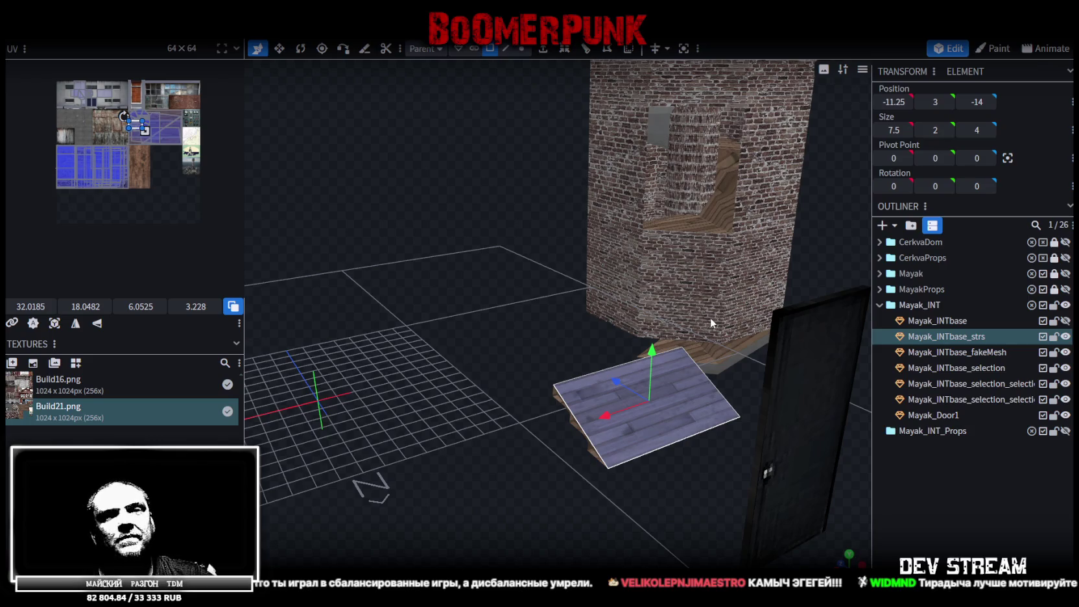
mouse_move(544, 348)
mouse_down()
mouse_move(470, 472)
mouse_move(546, 448)
mouse_move(523, 460)
mouse_move(621, 463)
mouse_move(560, 432)
mouse_move(536, 362)
mouse_move(581, 254)
mouse_move(570, 206)
mouse_up()
click(569, 206)
drag(693, 423, 642, 411)
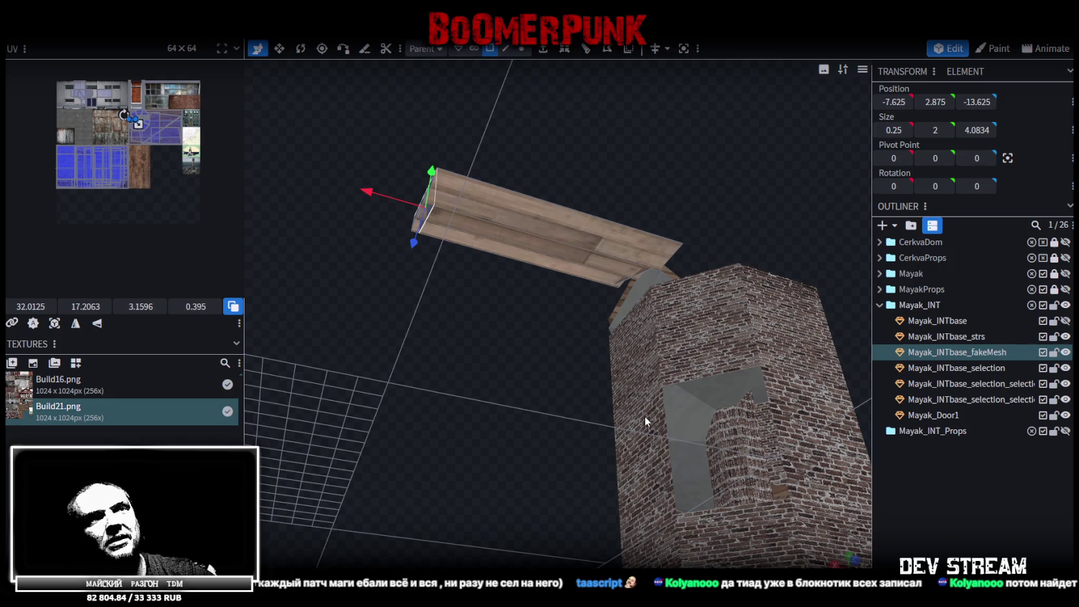
mouse_move(626, 438)
mouse_down()
mouse_move(698, 200)
mouse_move(721, 331)
mouse_move(784, 320)
mouse_move(704, 297)
mouse_move(740, 326)
mouse_up()
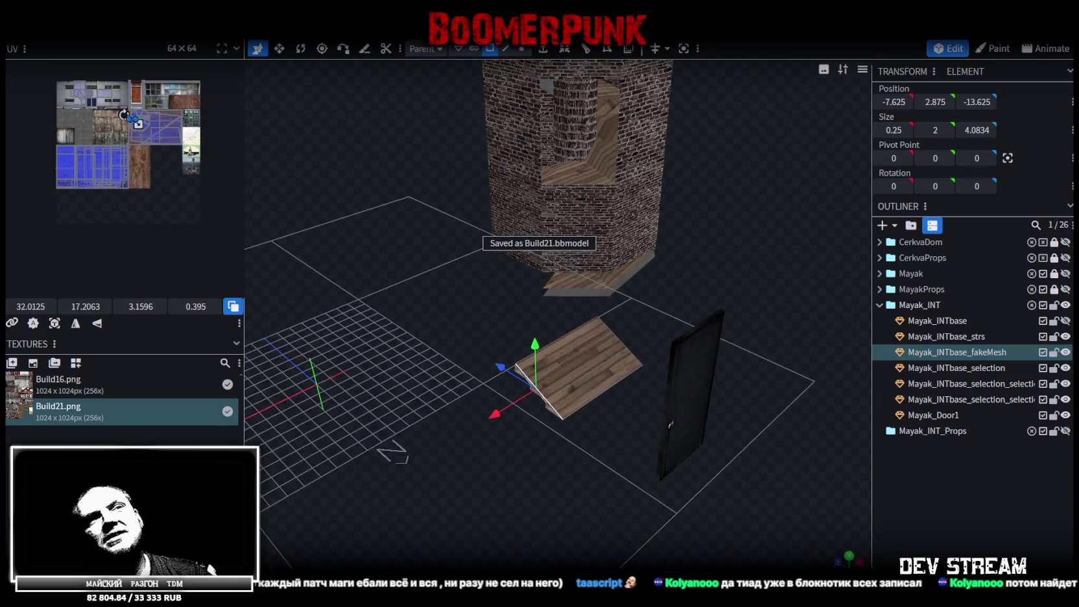
Step: Hide the brick tower mesh to reveal the spiral stairs, save, and briefly toggle the second stair mesh
click(1065, 368)
click(1065, 368)
click(1065, 367)
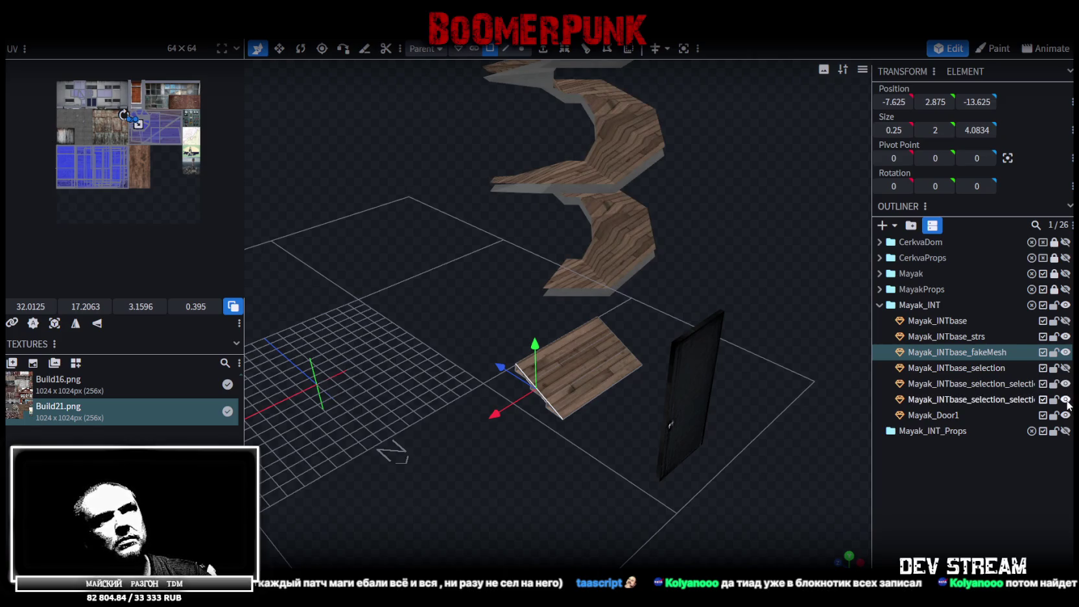
mouse_move(772, 286)
mouse_down()
mouse_move(749, 324)
mouse_move(766, 320)
mouse_move(807, 390)
mouse_move(856, 389)
mouse_up()
key(ctrl+s)
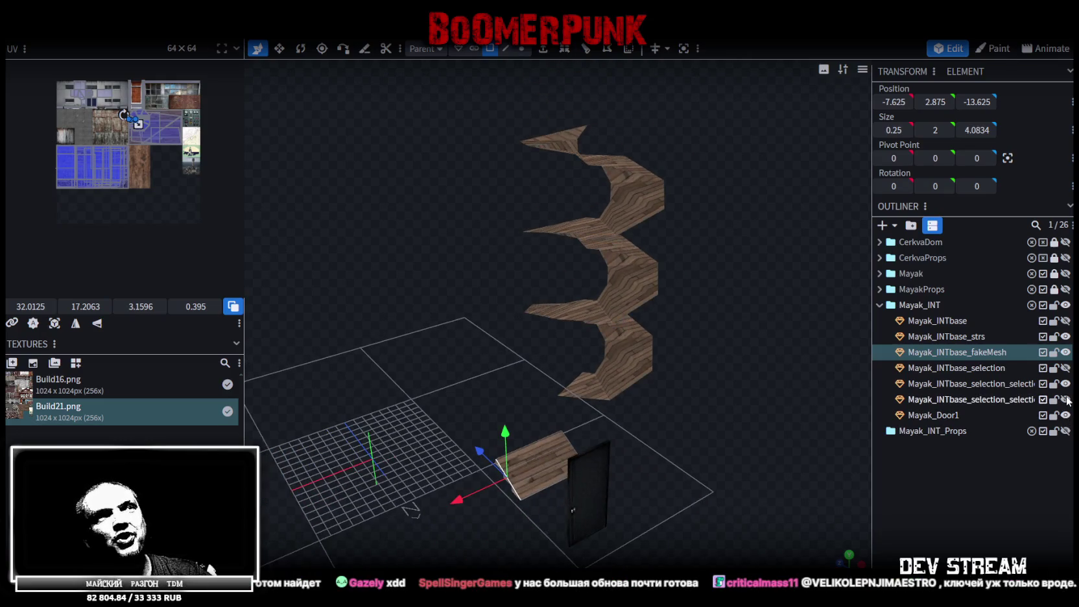
click(1066, 384)
click(1065, 384)
drag(700, 305, 766, 315)
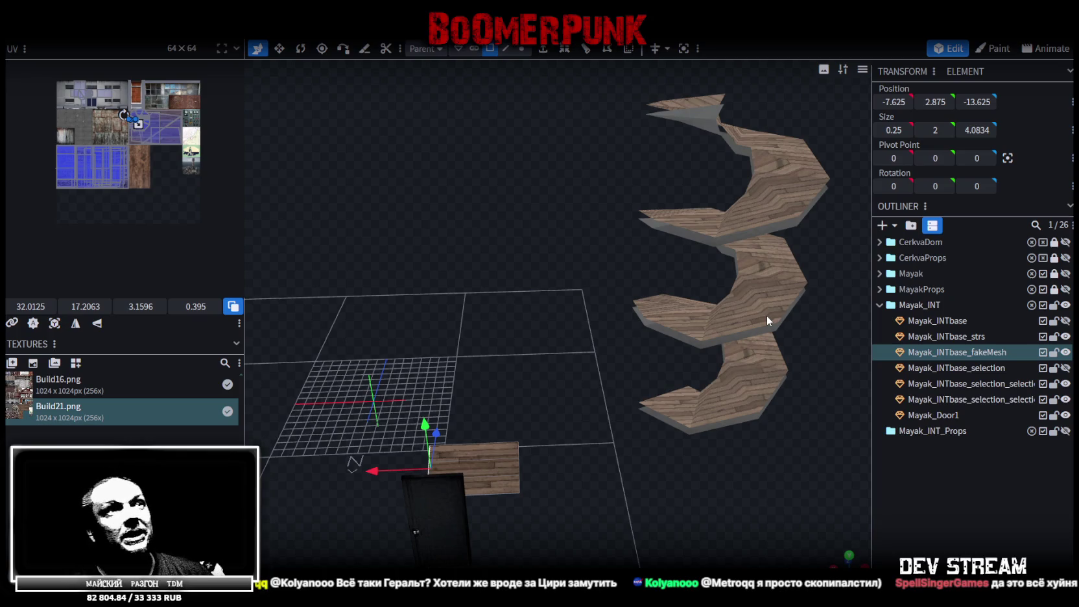
Step: Select a stair step mesh, collapse the Mayak_INT group, and switch to the Build21.psd atlas
mouse_move(768, 293)
mouse_down()
mouse_move(738, 406)
mouse_move(433, 455)
mouse_move(676, 475)
mouse_move(524, 446)
mouse_move(639, 387)
mouse_move(757, 441)
mouse_move(660, 375)
mouse_move(603, 369)
mouse_move(417, 425)
mouse_move(794, 427)
mouse_move(747, 419)
mouse_up()
click(639, 392)
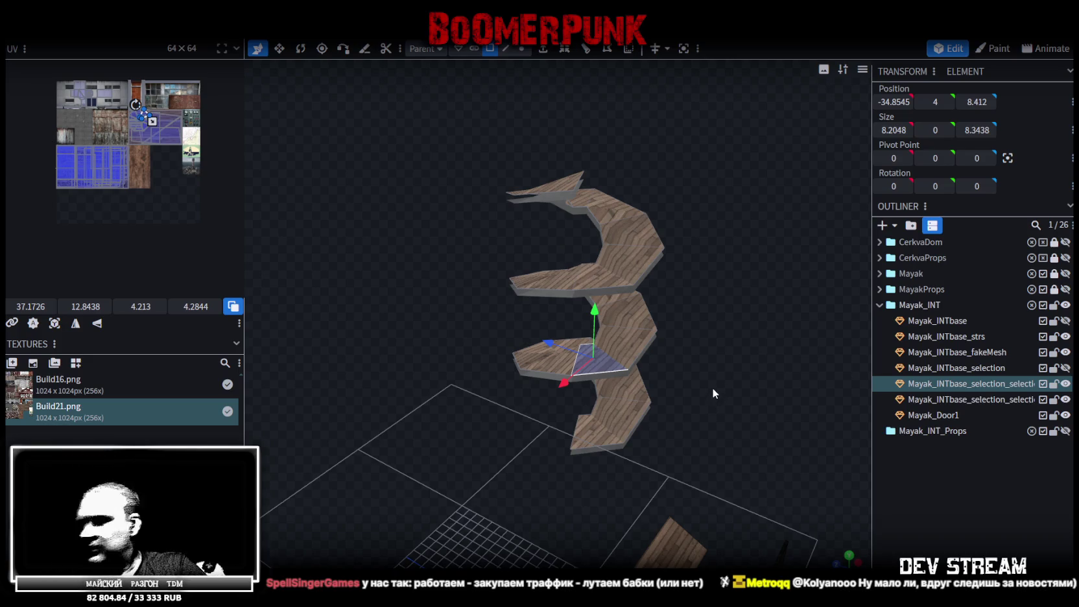
scroll(731, 315, down, 3)
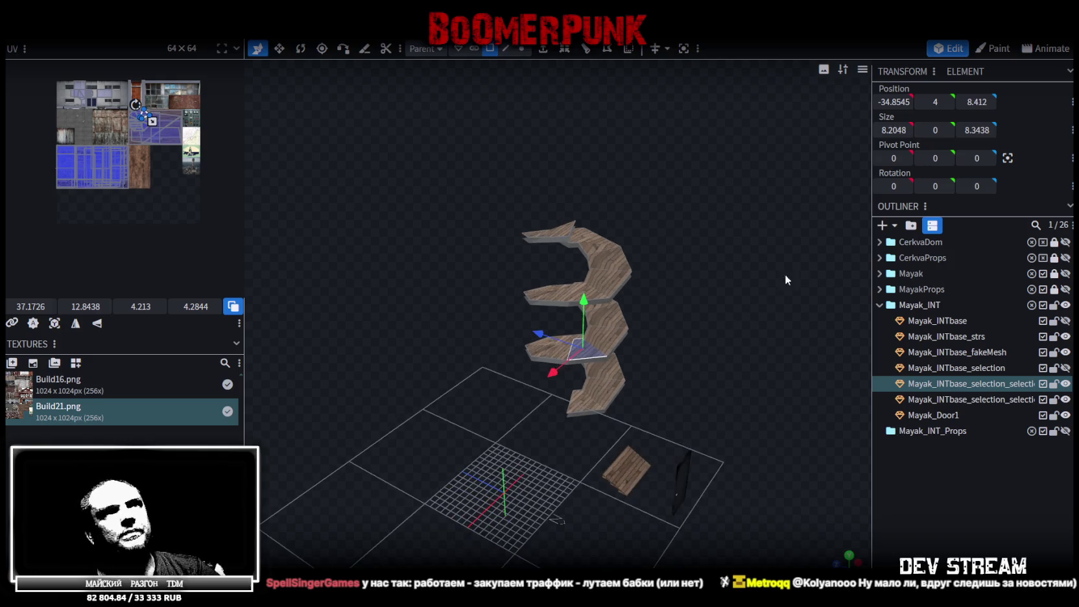
click(878, 306)
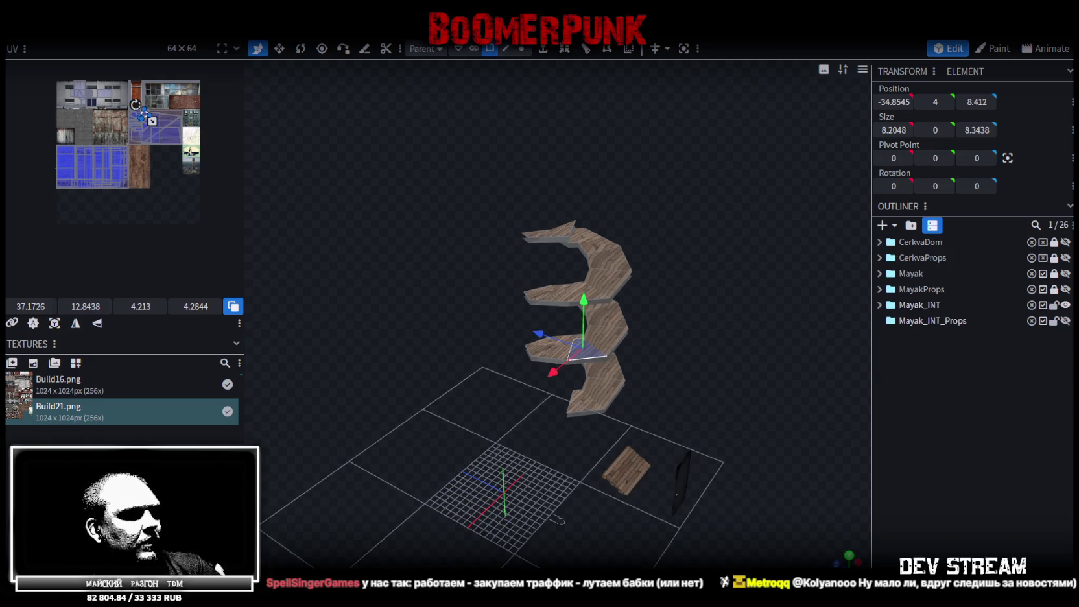
key(alt+Tab)
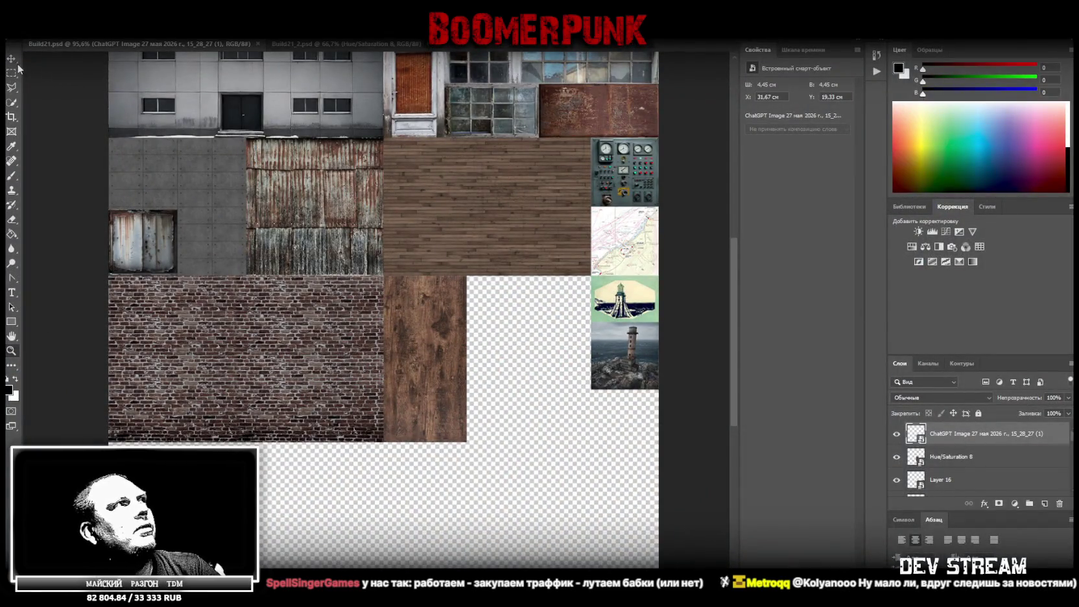
Step: Identify the gauge panel, map and lighthouse tile layers as Layers 13, 14 and 16
right_click(627, 183)
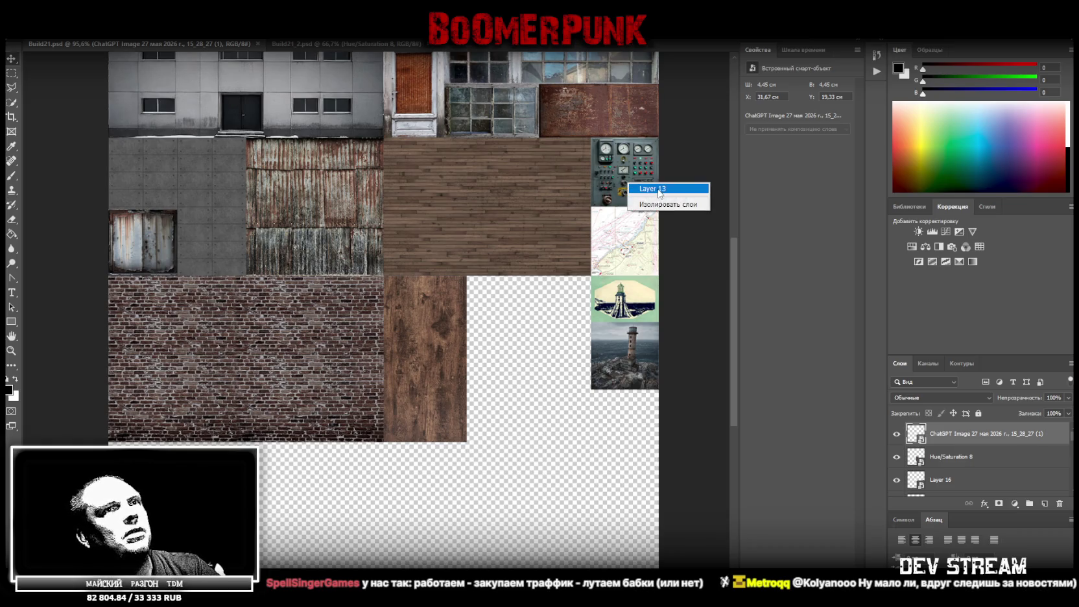
click(658, 188)
right_click(630, 250)
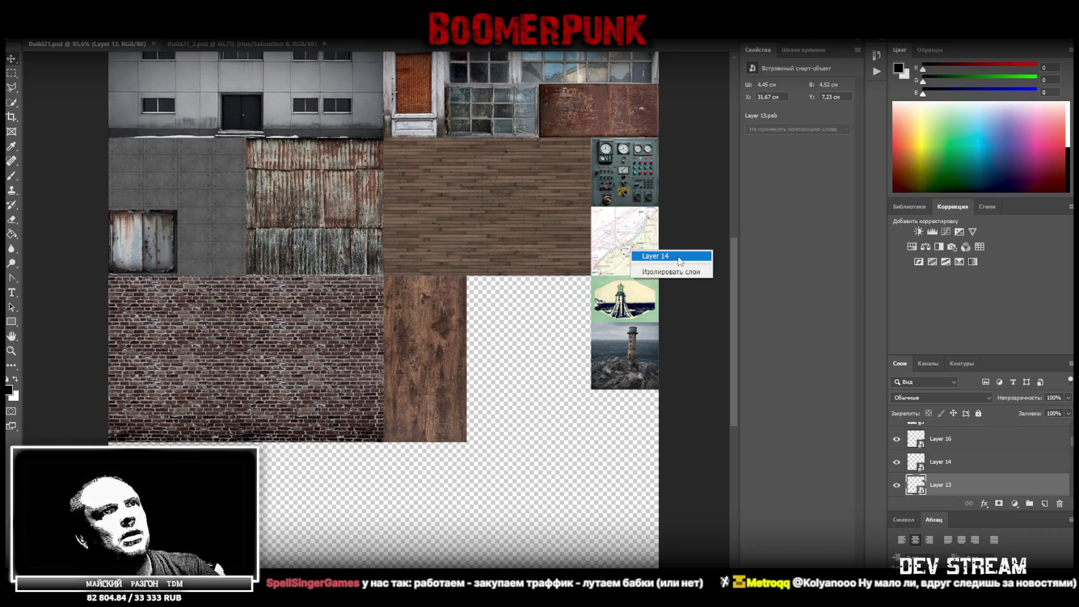
click(678, 255)
right_click(633, 306)
click(678, 312)
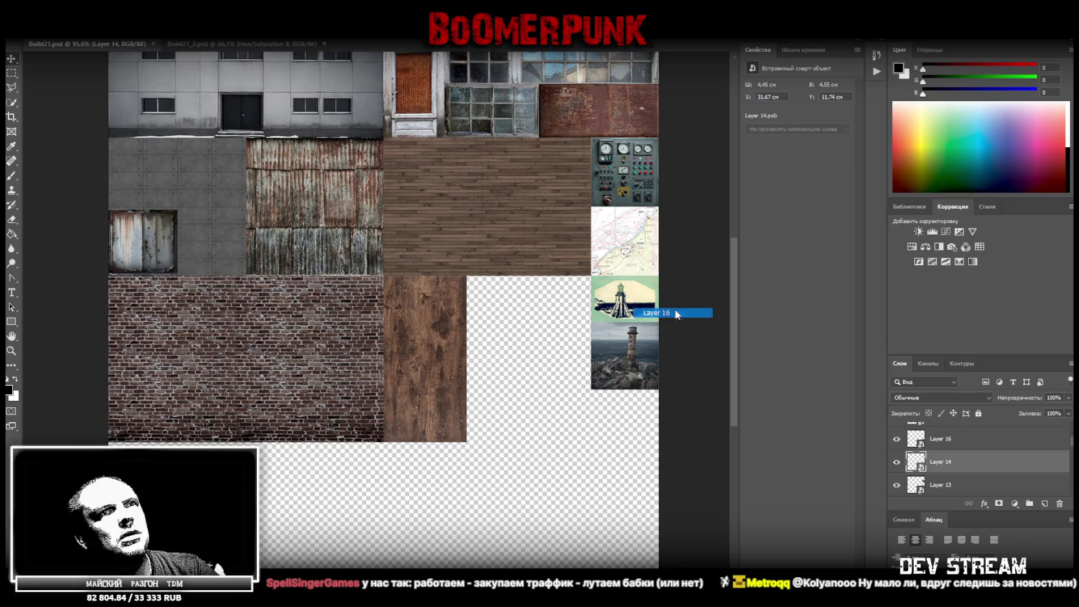
right_click(621, 348)
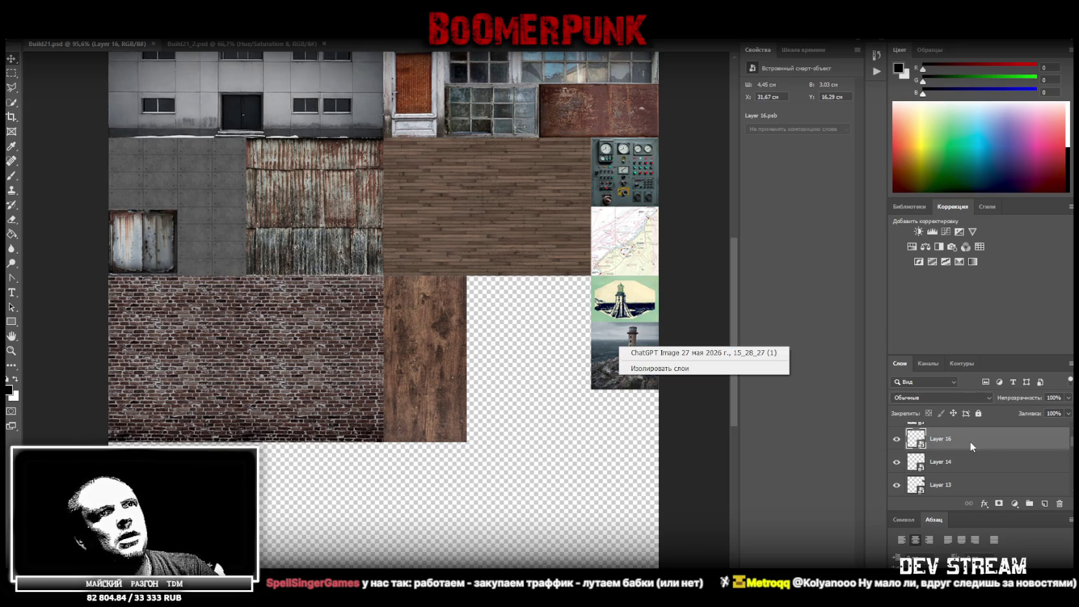
click(965, 466)
Step: Delete Layers 13, 14, 16 and the lighthouse photo layer, then return to Blockbench
click(952, 486)
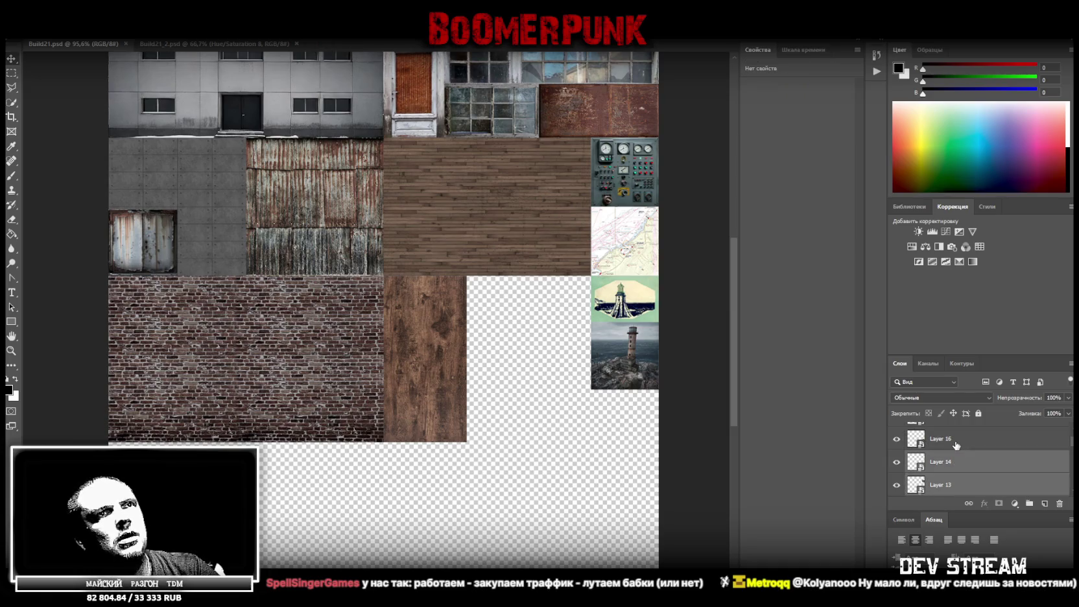
shift+click(956, 445)
key(Delete)
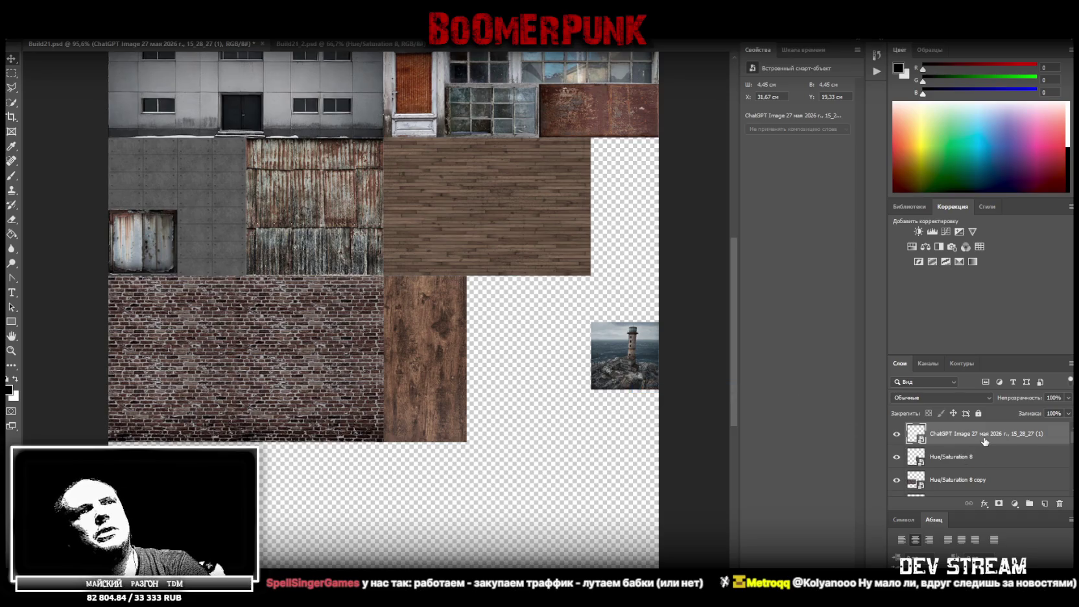
key(Delete)
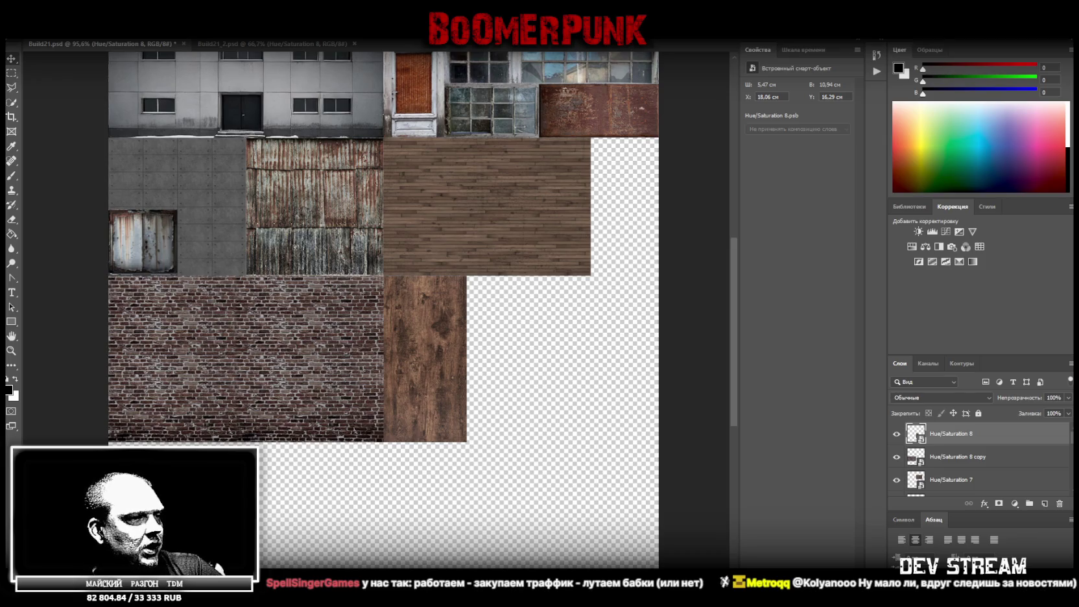
key(alt+Tab)
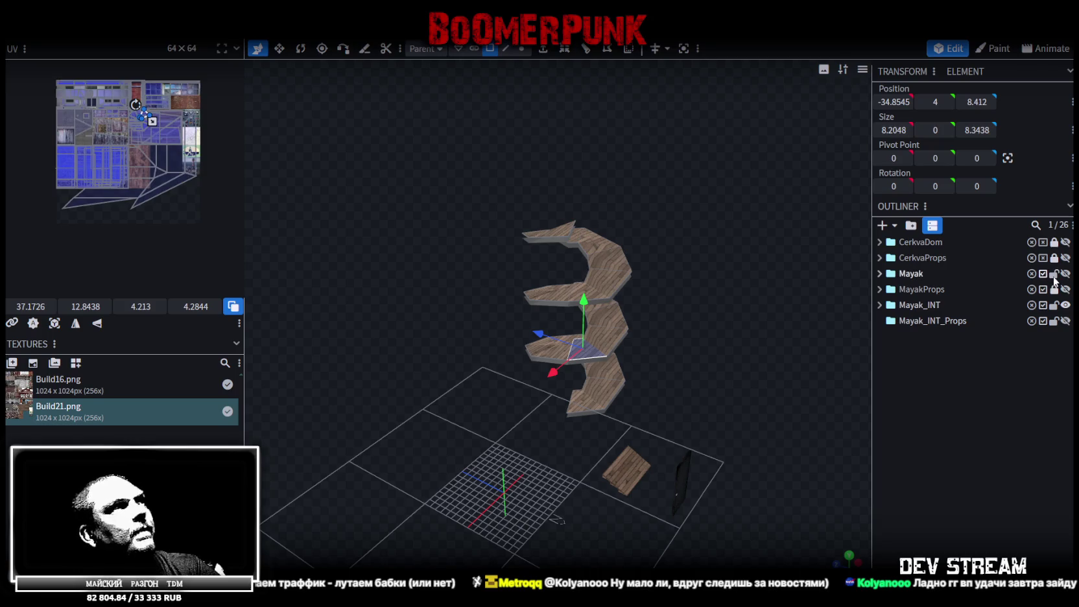
Step: Lock the Mayak and MayakProps groups, keep Mayak_INT visible and unlocked, and select it
click(1054, 274)
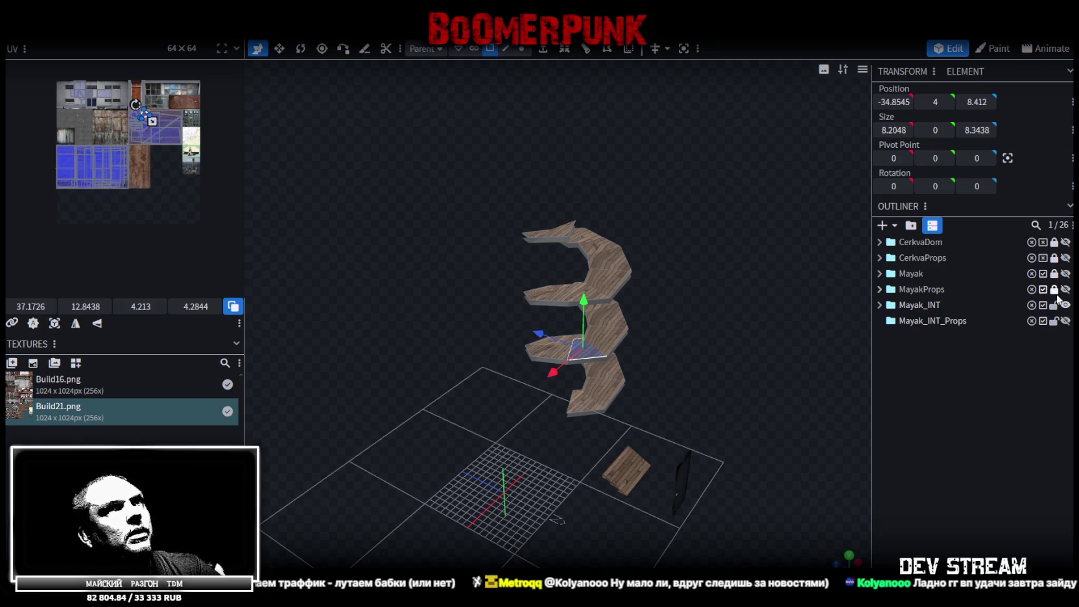
click(1054, 305)
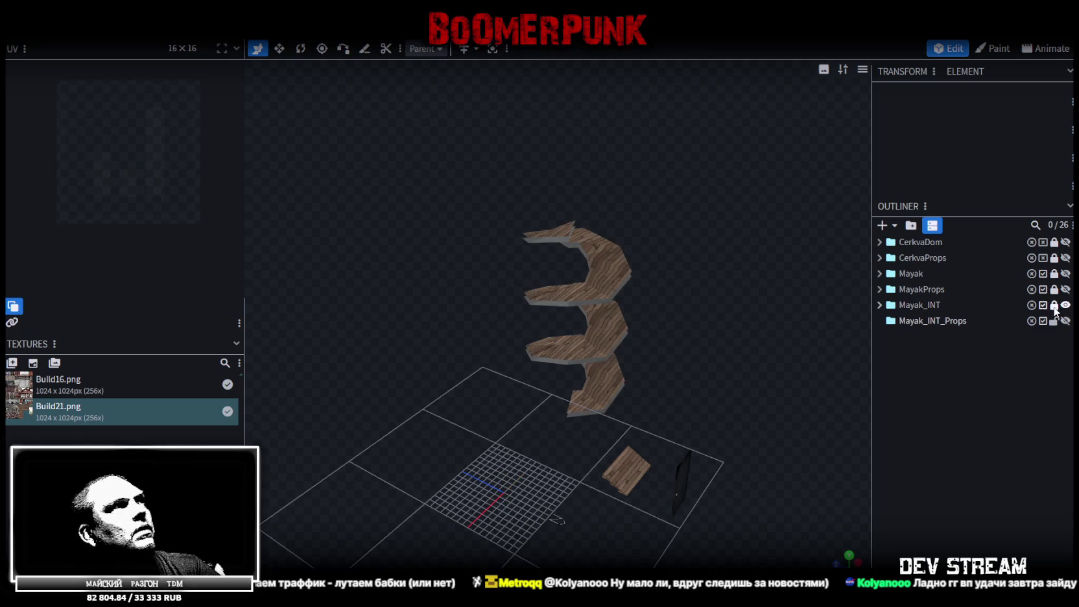
click(1055, 308)
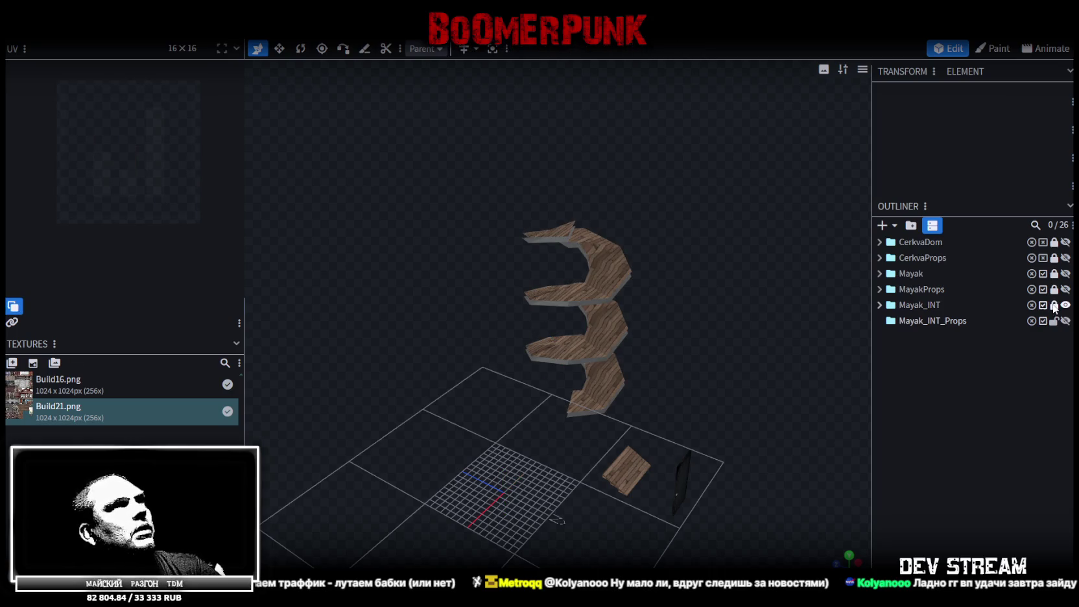
click(1066, 307)
click(1053, 305)
click(925, 306)
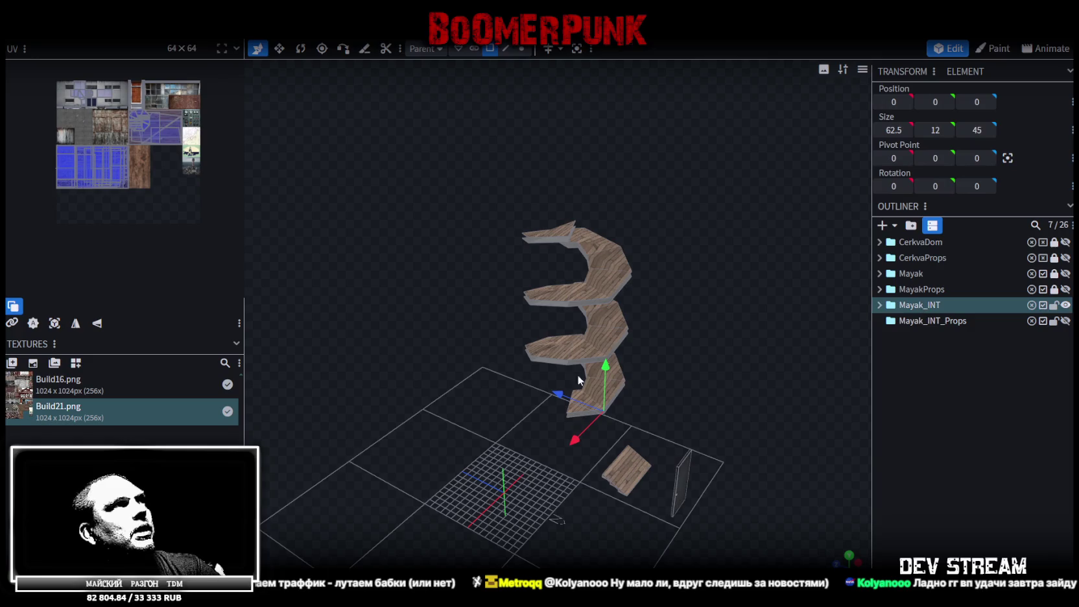
key(alt+Tab)
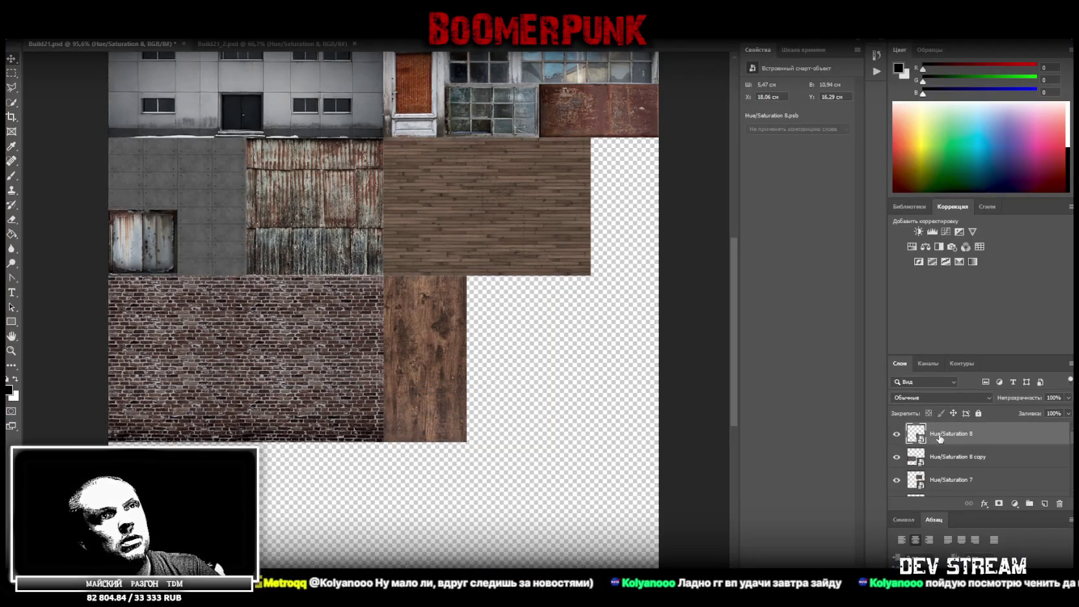
Step: Hide the Hue/Saturation 8 wooden plank layer and save Build21.psd
click(897, 435)
key(ctrl+s)
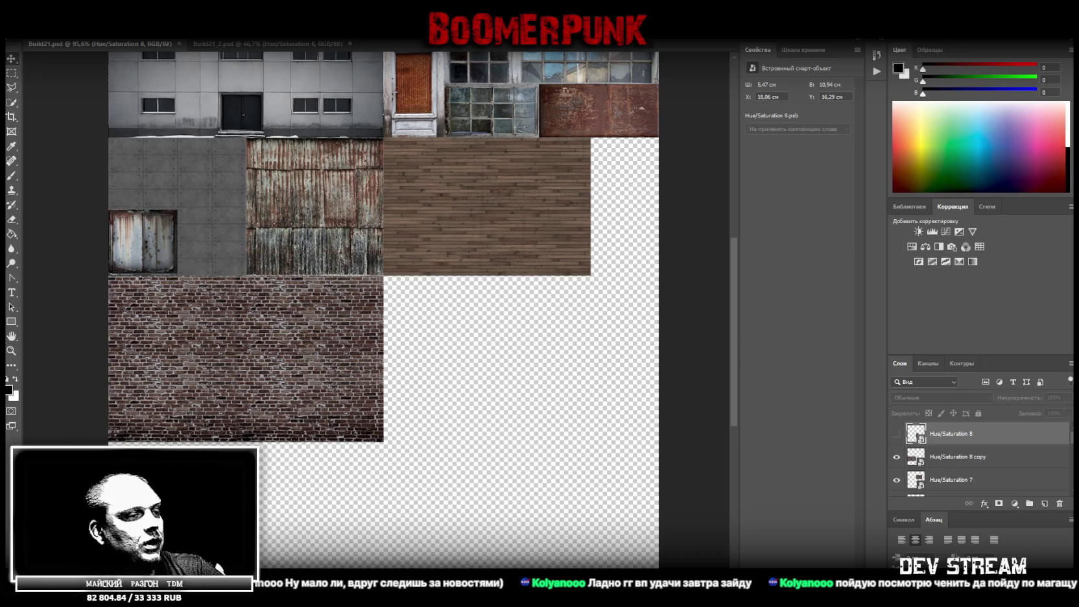
key(super+d)
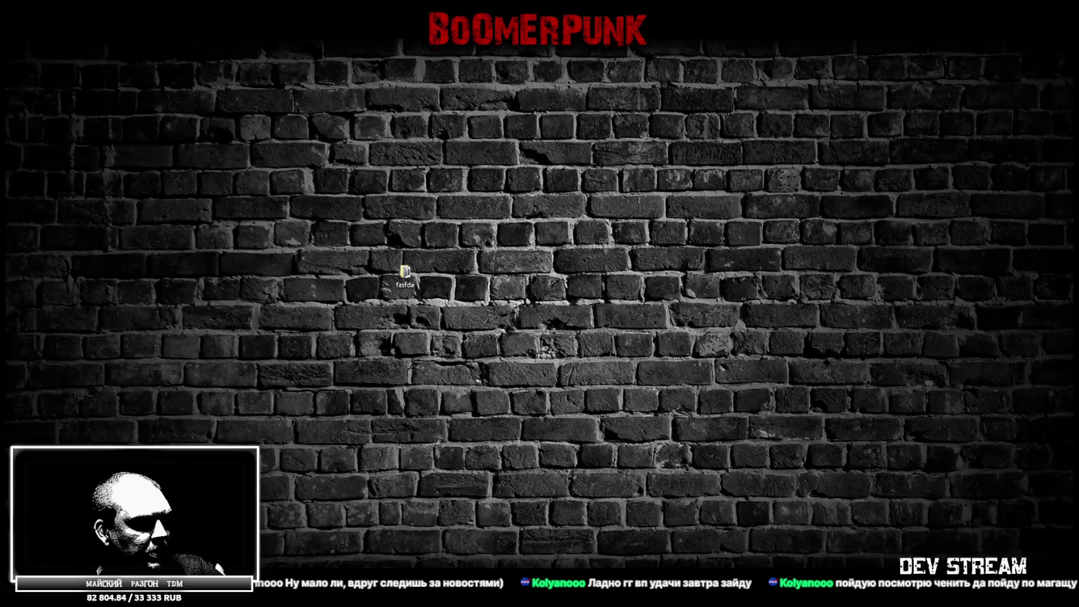
key(super+d)
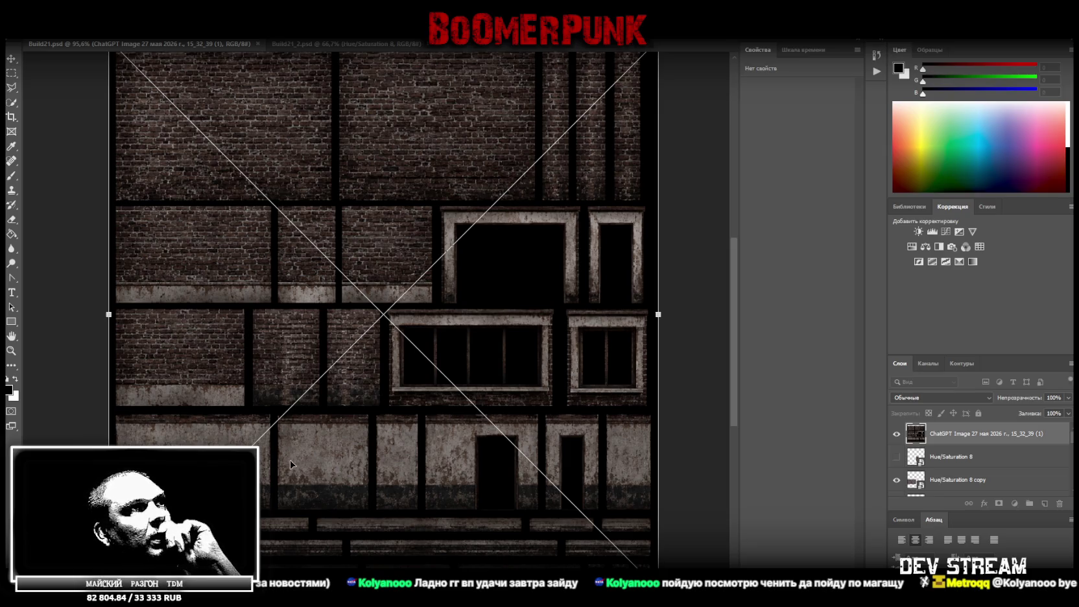
Step: Commit the placed facade image and set the view to 66.7% zoom
key(Return)
click(12, 336)
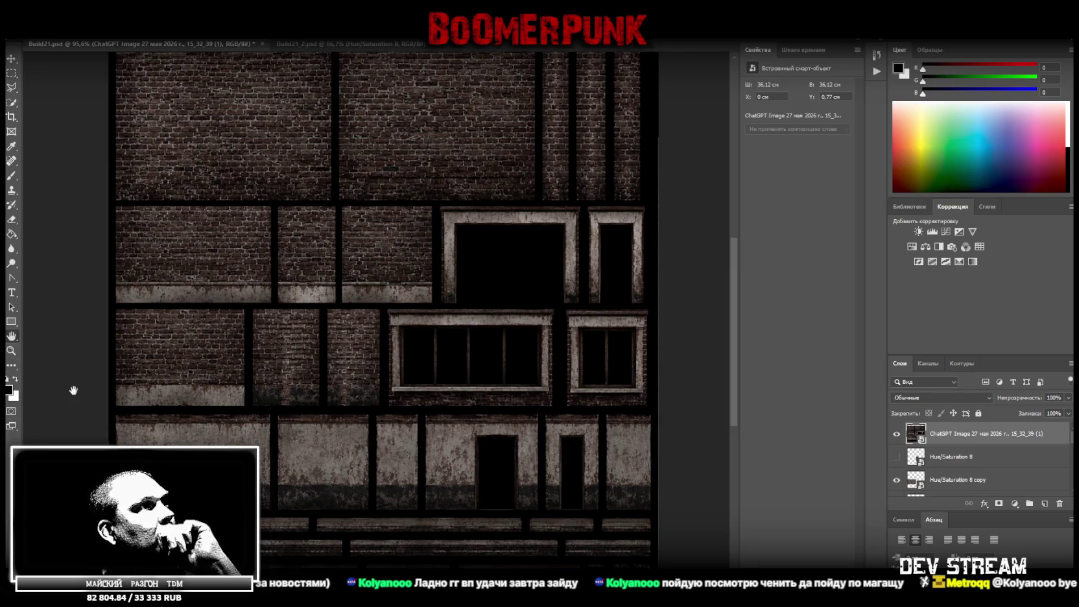
drag(324, 259, 368, 259)
click(11, 351)
drag(168, 438, 194, 438)
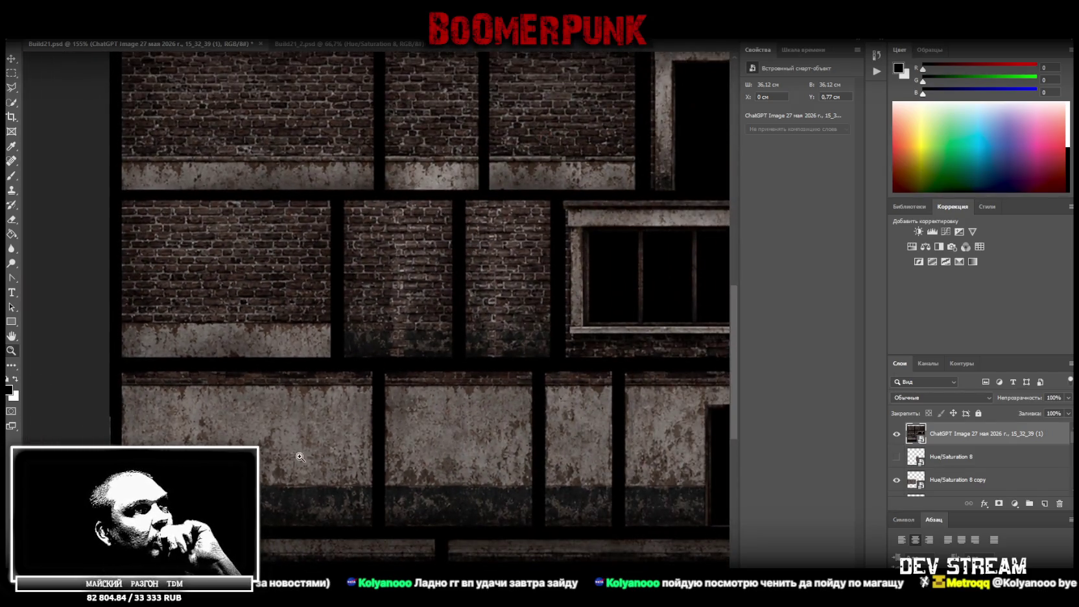
drag(581, 473, 573, 477)
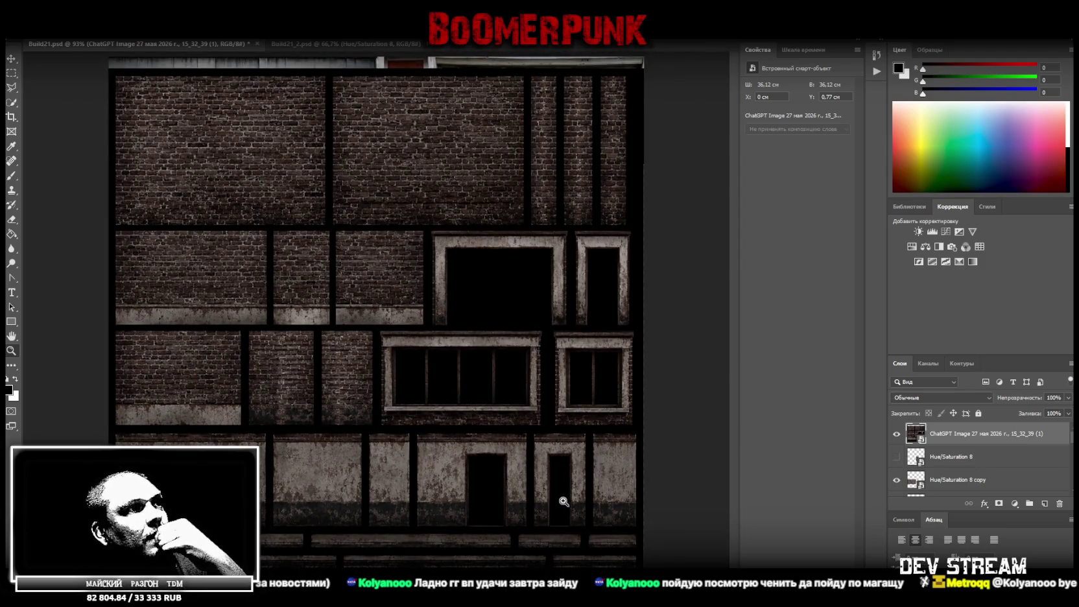
mouse_move(442, 552)
mouse_down()
mouse_move(473, 543)
mouse_move(431, 548)
mouse_up()
drag(395, 501, 397, 513)
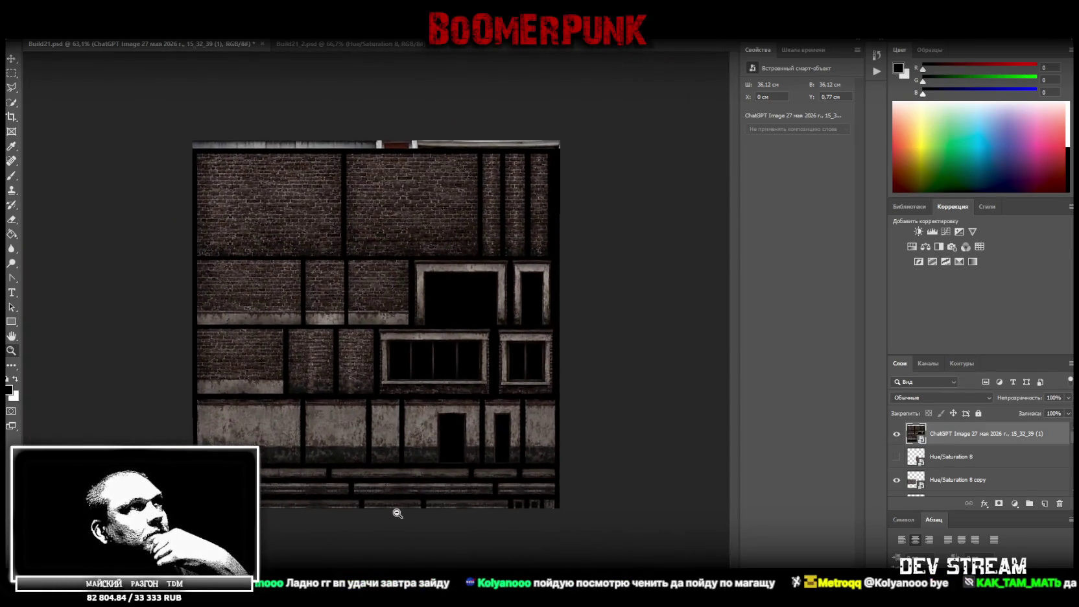
click(429, 409)
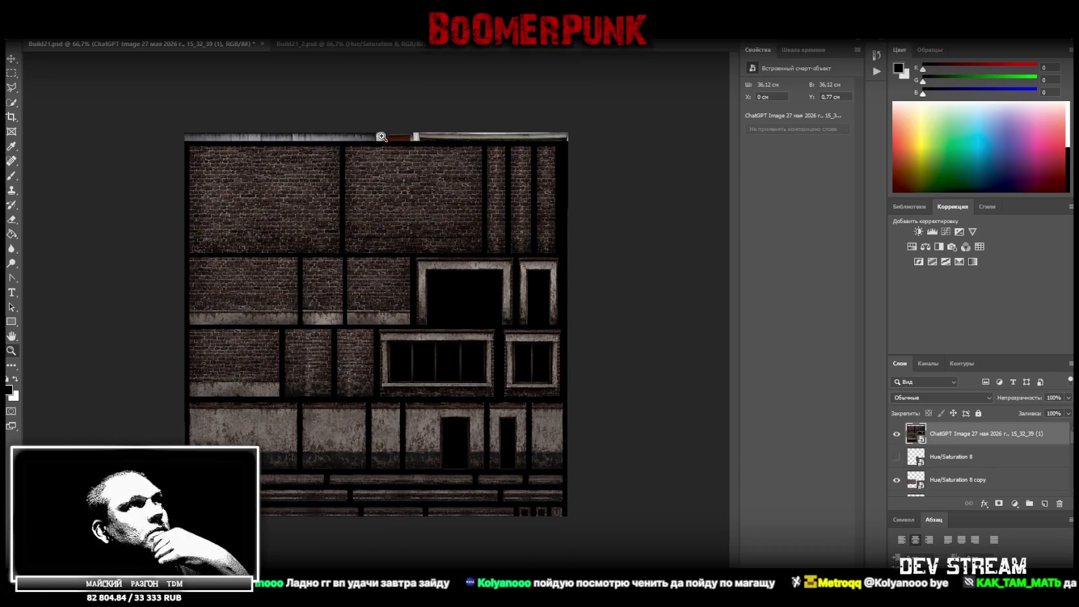
Step: Move the facade layer up flush with the canvas top at Y 0 cm
click(11, 59)
drag(298, 210, 296, 203)
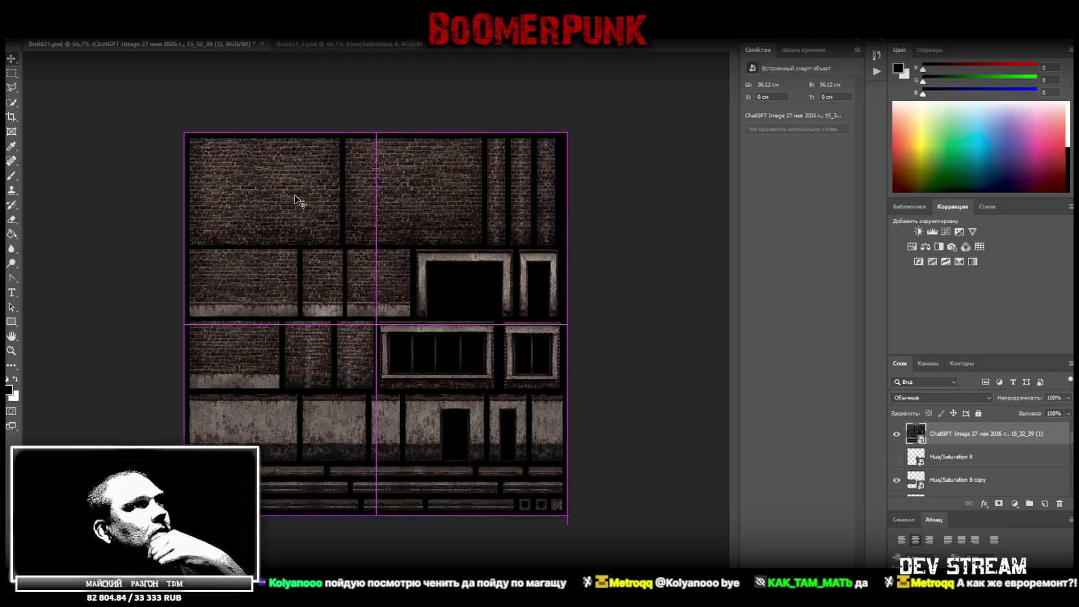
click(11, 350)
mouse_move(313, 460)
mouse_down()
mouse_move(347, 463)
mouse_move(333, 461)
mouse_up()
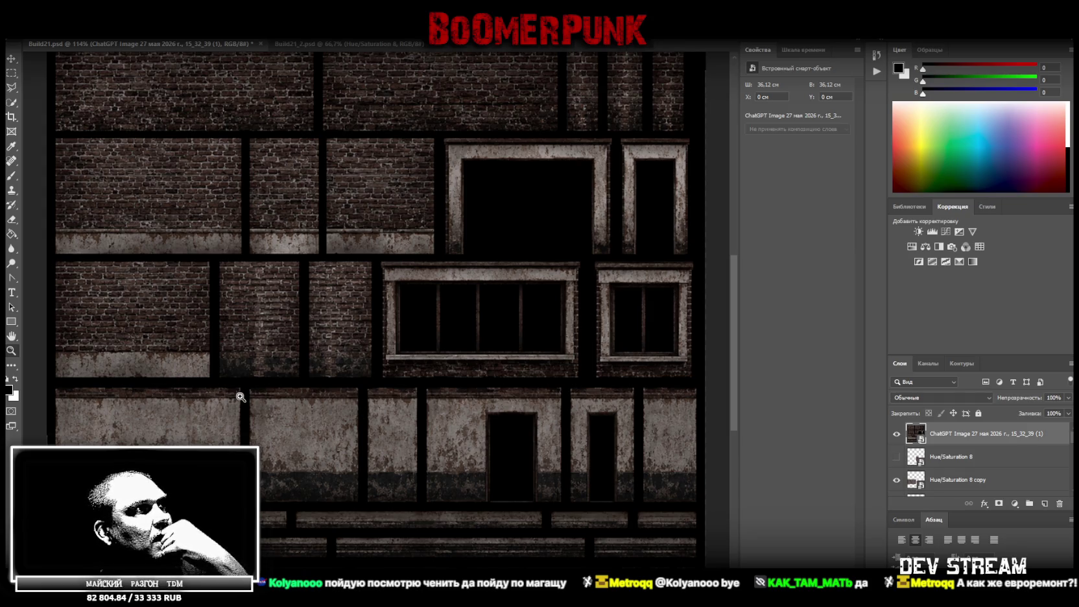
key(m)
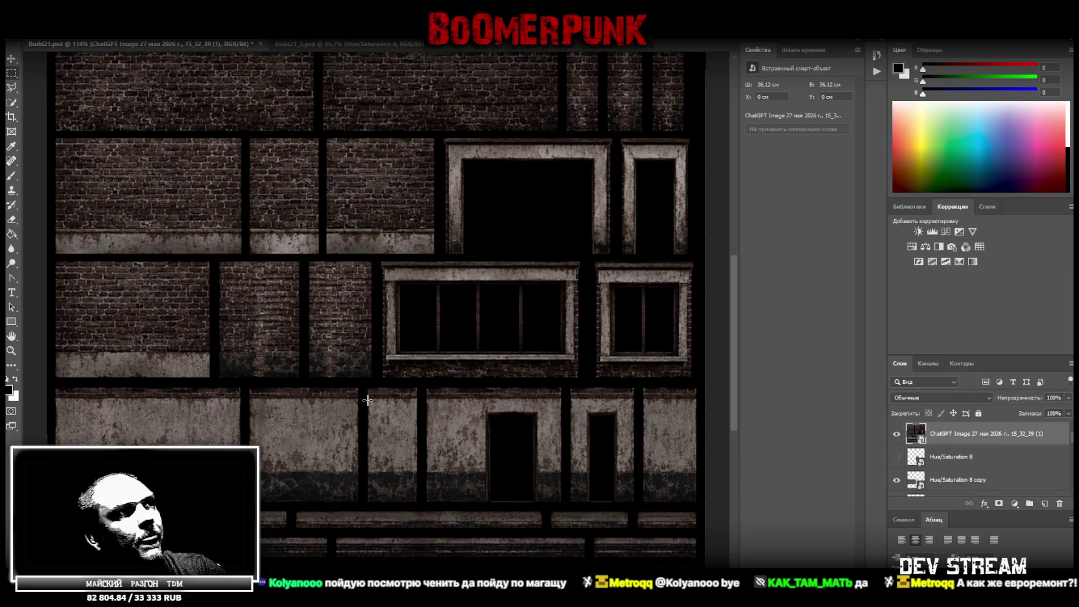
Step: Marquee-select the full lower plaster wall row, including its two doorways, across the facade
drag(52, 504, 702, 398)
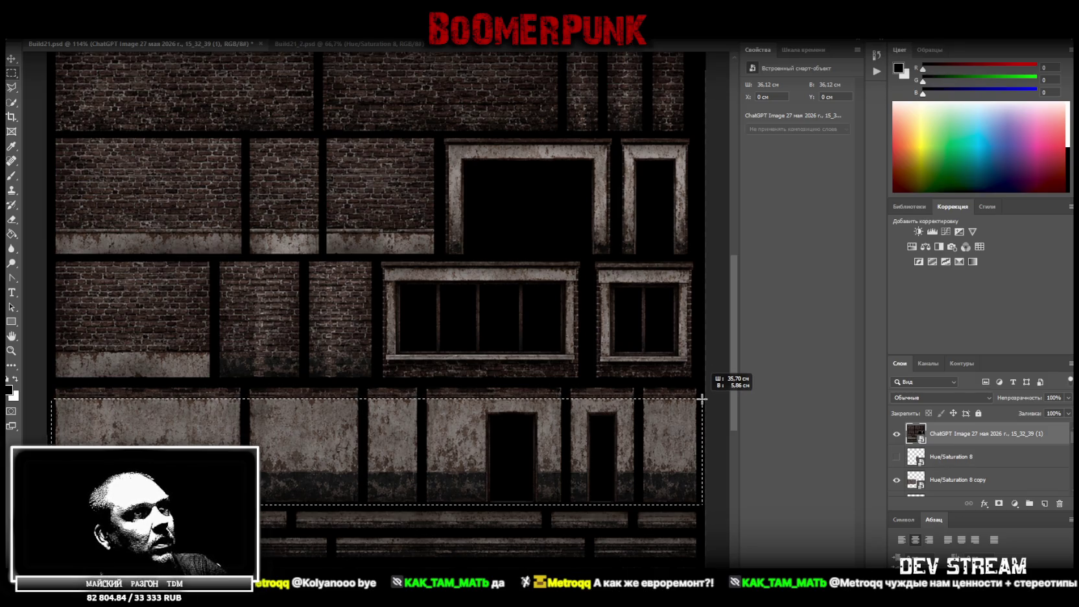
drag(702, 398, 704, 399)
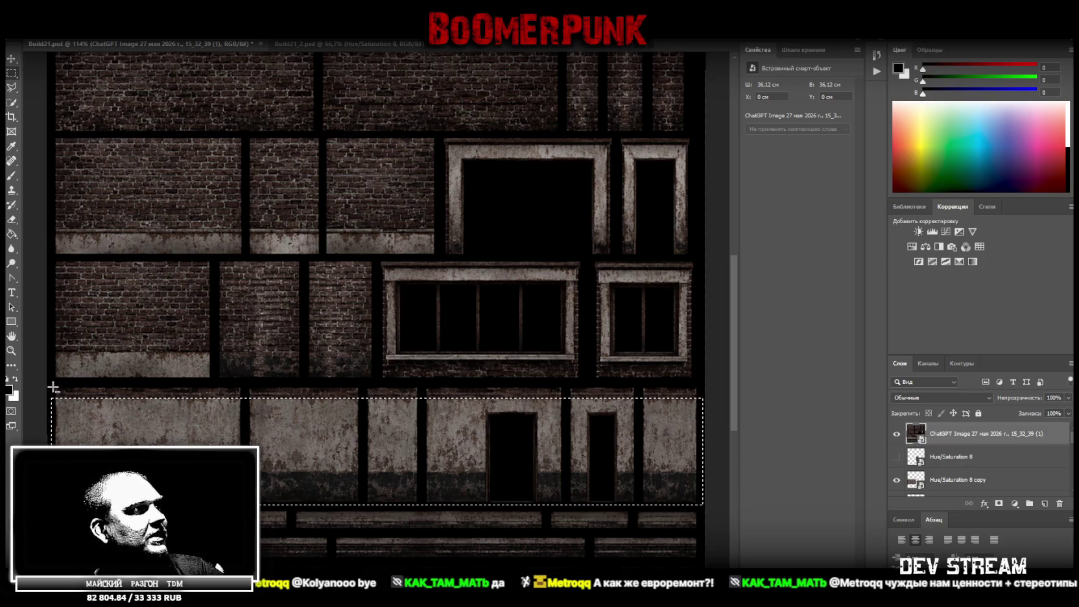
drag(46, 381, 57, 454)
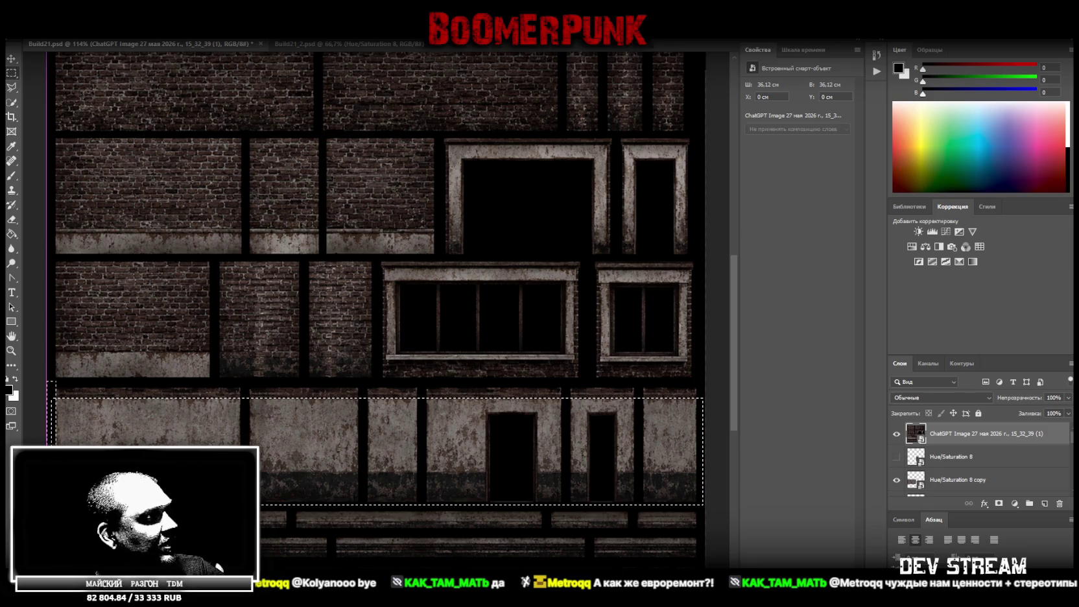
key(Escape)
drag(613, 519, 715, 504)
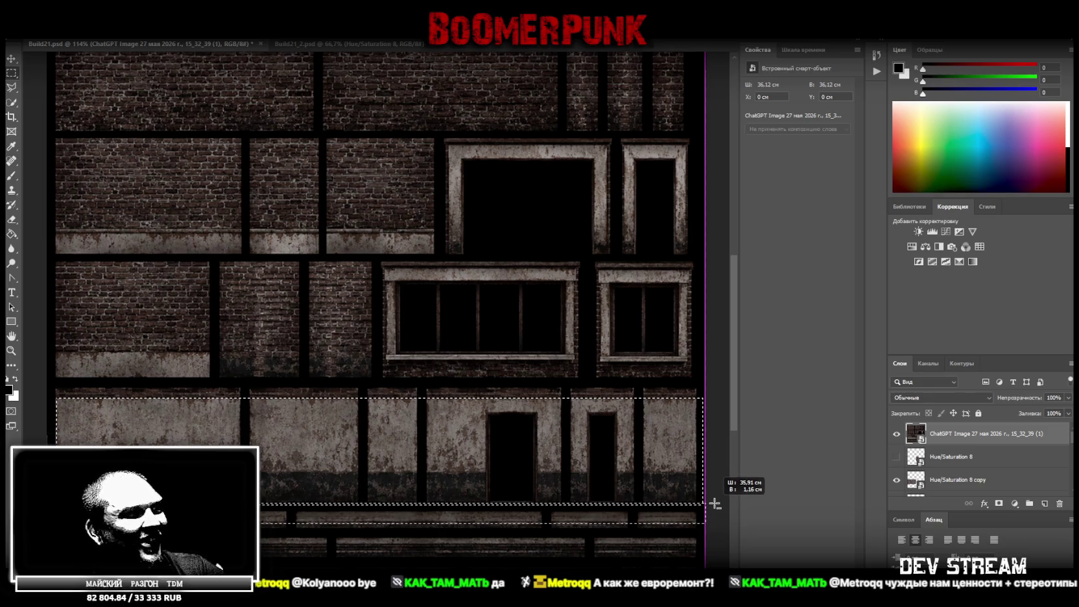
drag(714, 504, 713, 501)
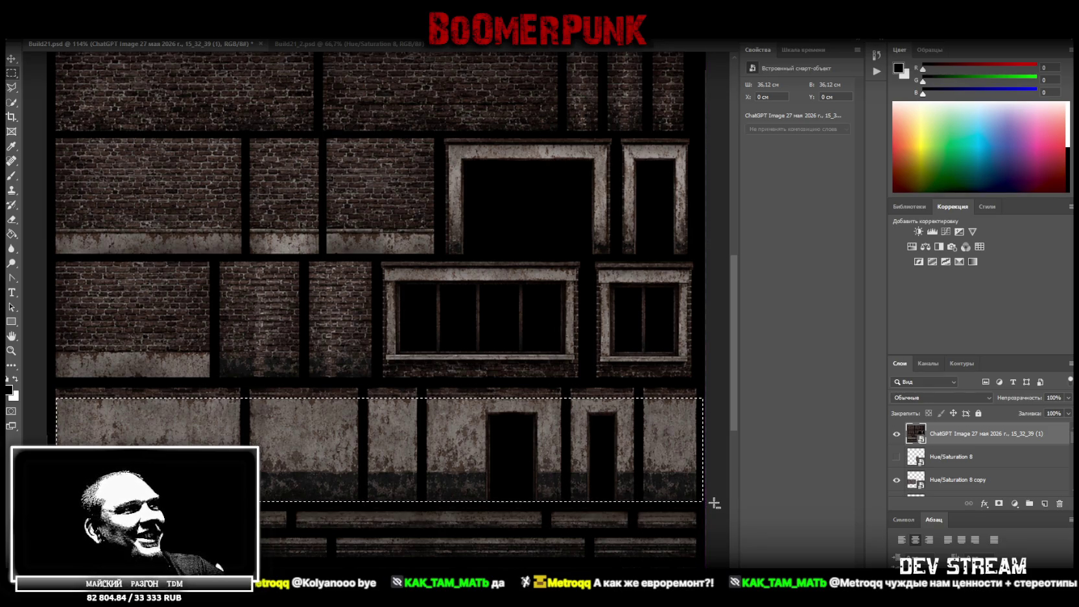
click(11, 350)
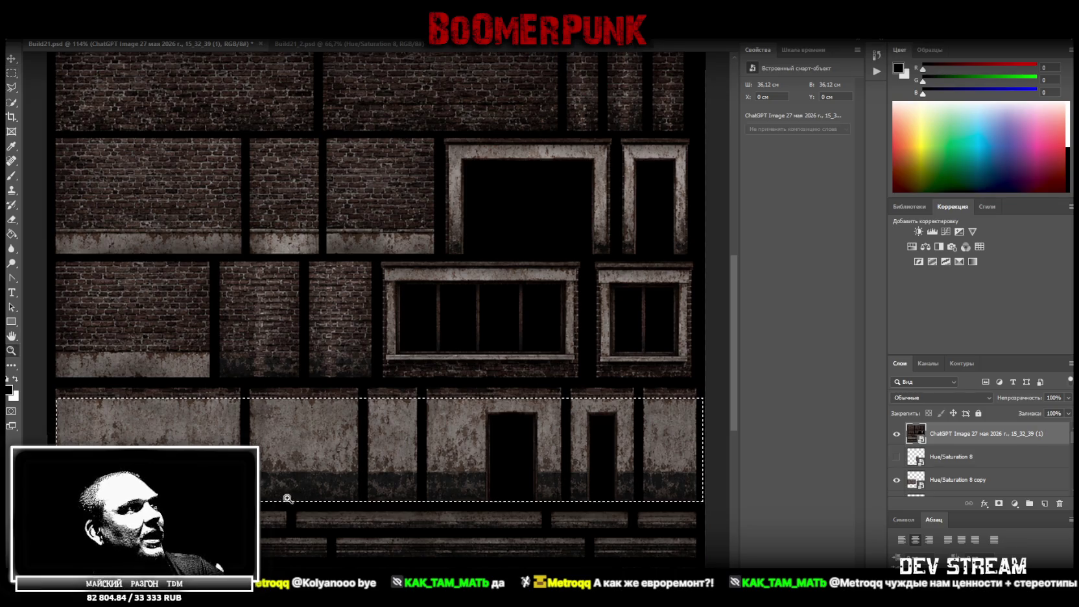
drag(285, 497, 309, 501)
alt+click(415, 483)
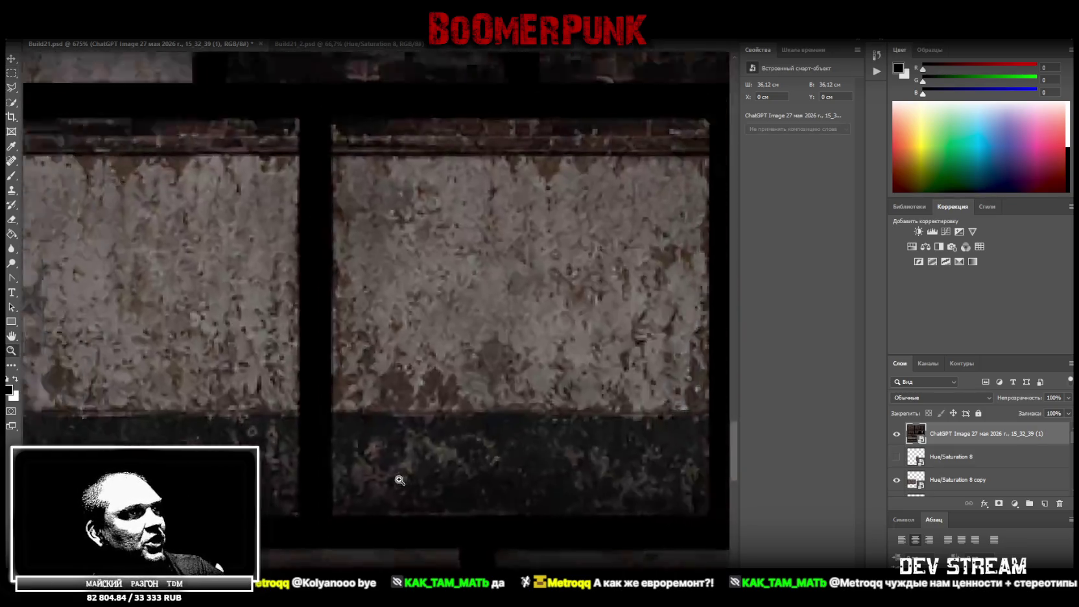
Step: Zoom in on the doors and trim a thin strip off the selection's right edge
scroll(398, 485, down, 5)
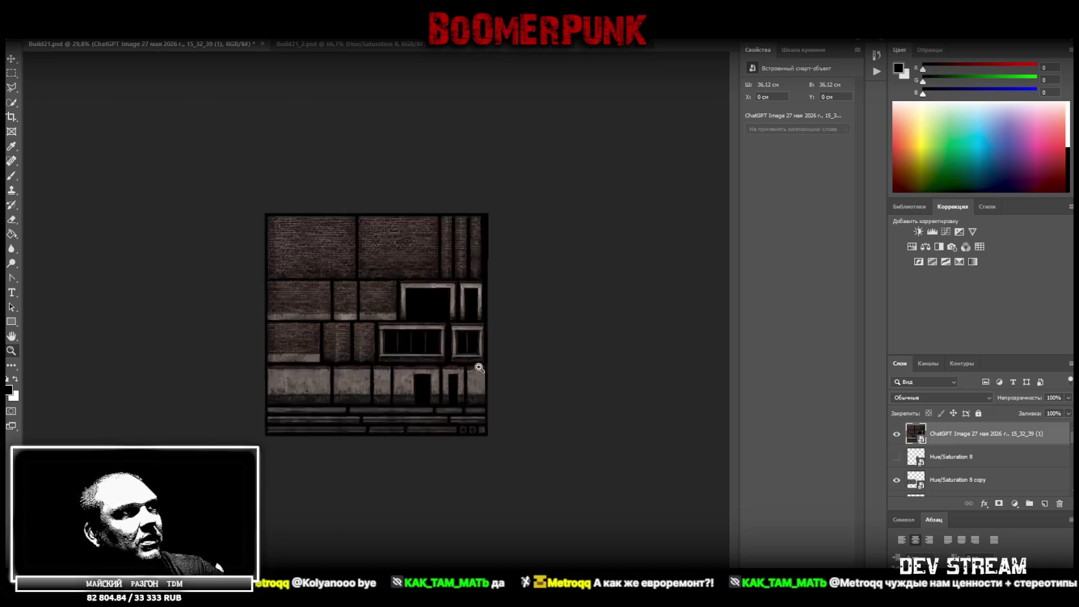
scroll(494, 378, up, 5)
scroll(584, 389, down, 2)
scroll(632, 399, up, 3)
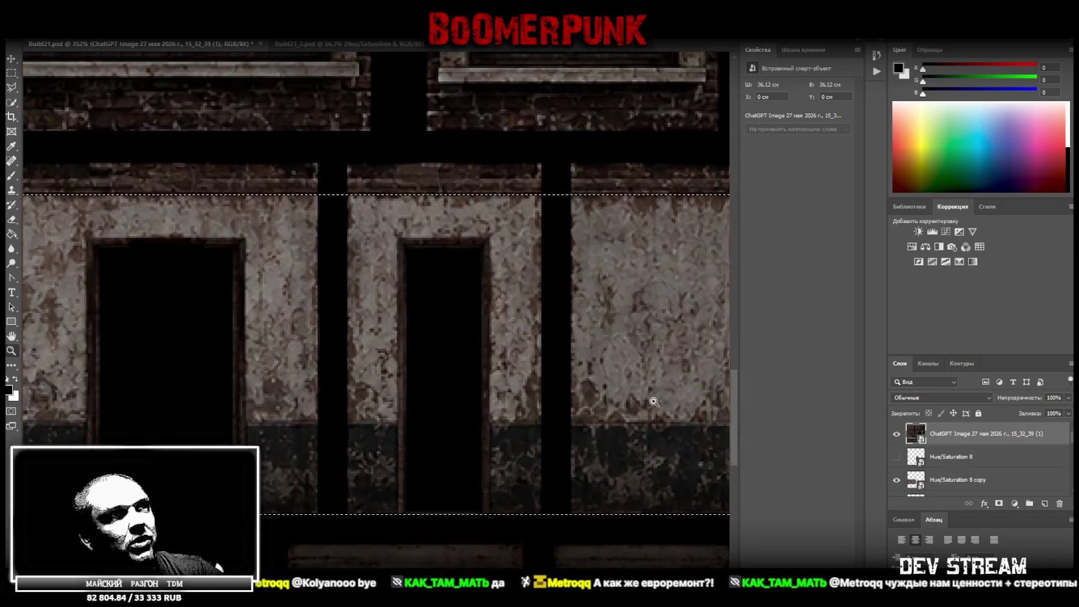
scroll(642, 405, down, 1)
scroll(627, 410, down, 3)
scroll(602, 415, down, 2)
scroll(588, 405, down, 1)
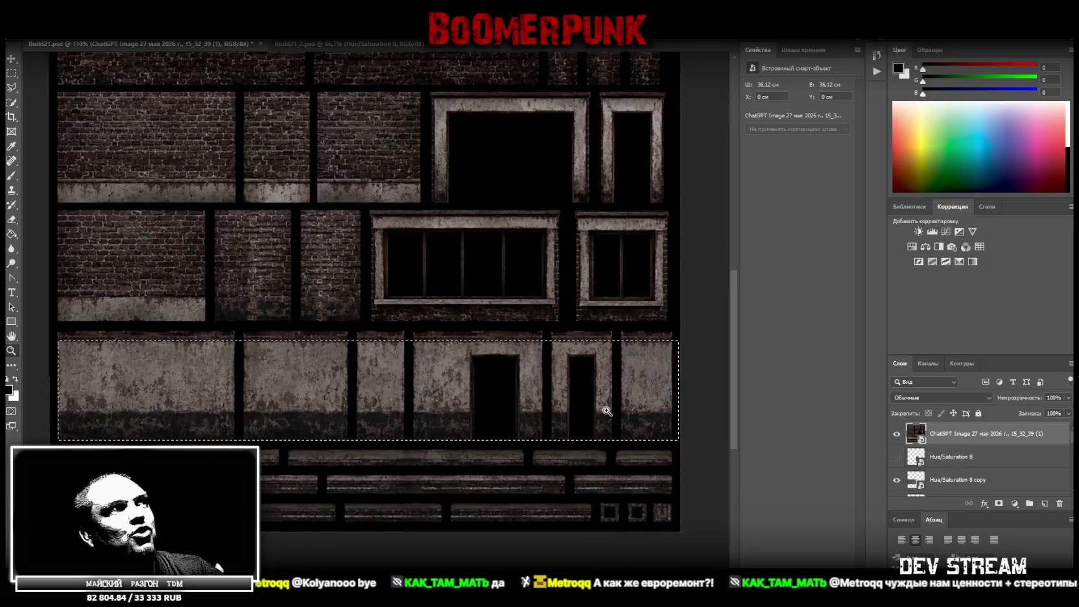
key(m)
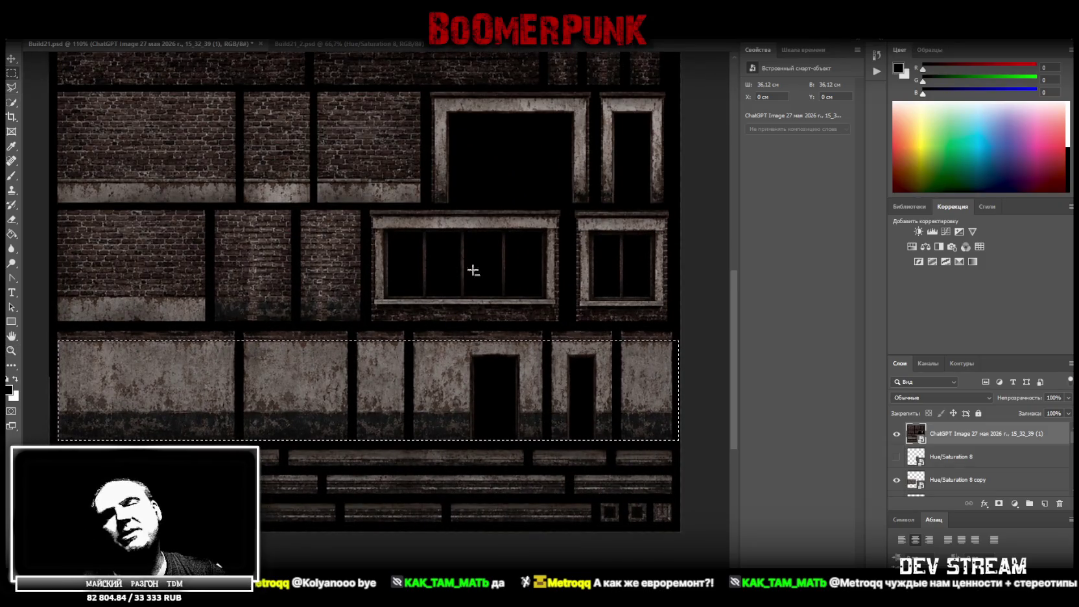
key(z)
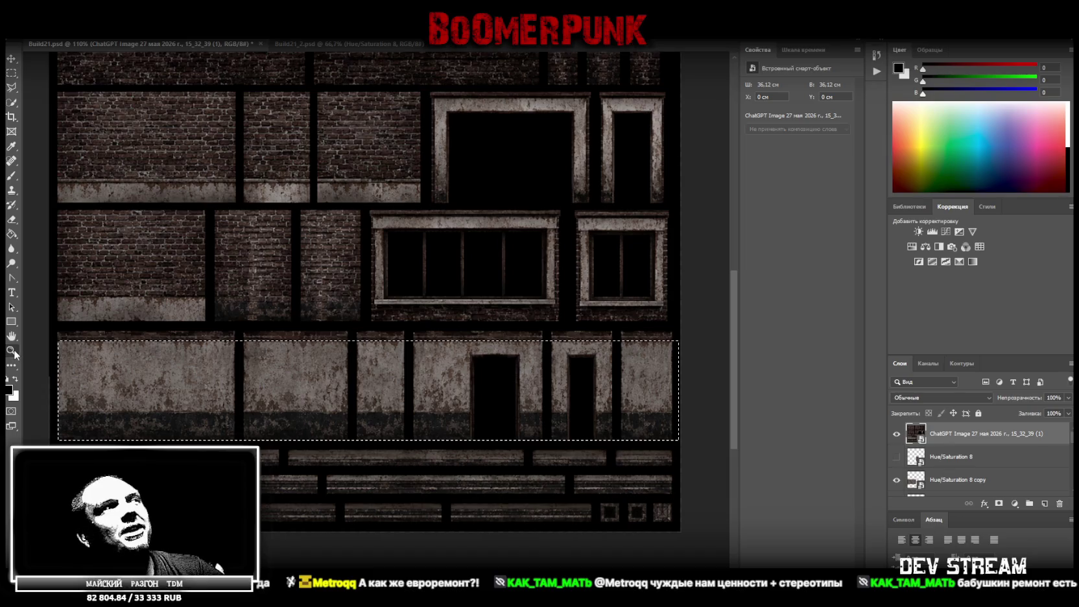
drag(705, 393, 735, 452)
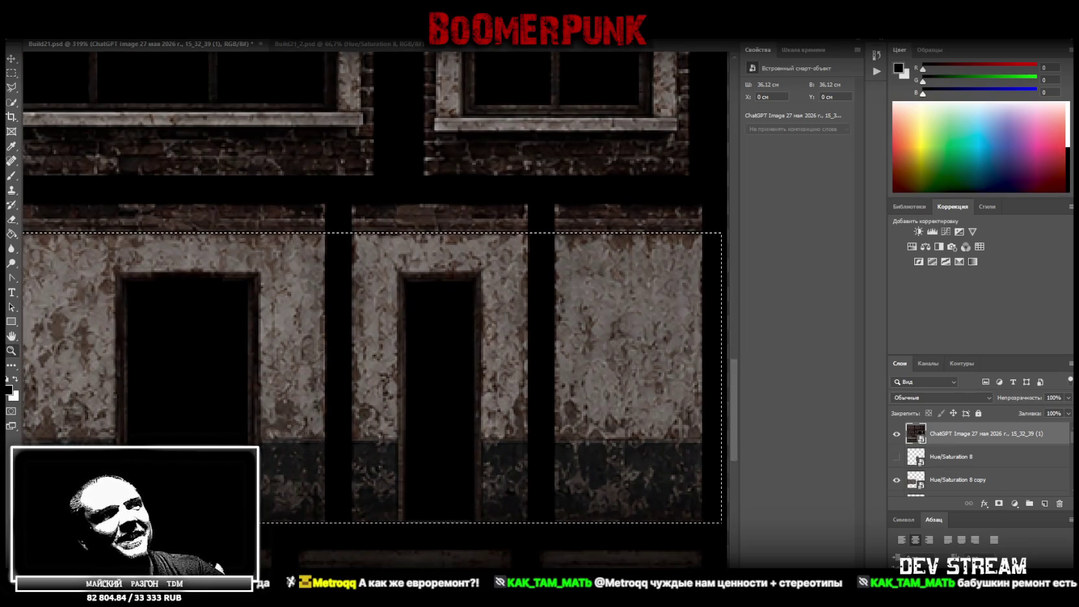
scroll(376, 304, right, 5)
key(m)
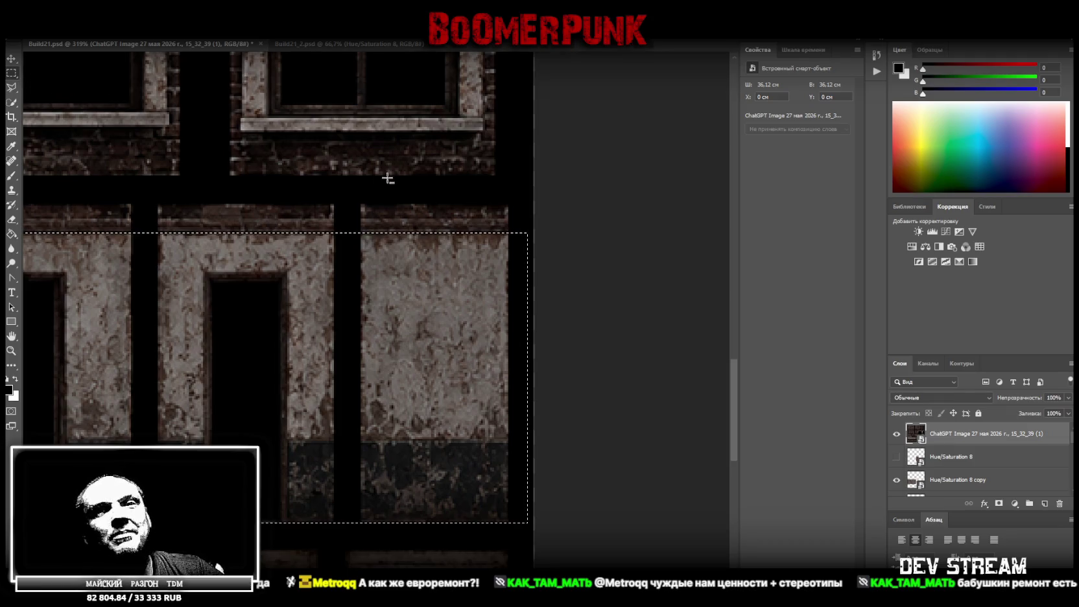
drag(532, 207, 515, 540)
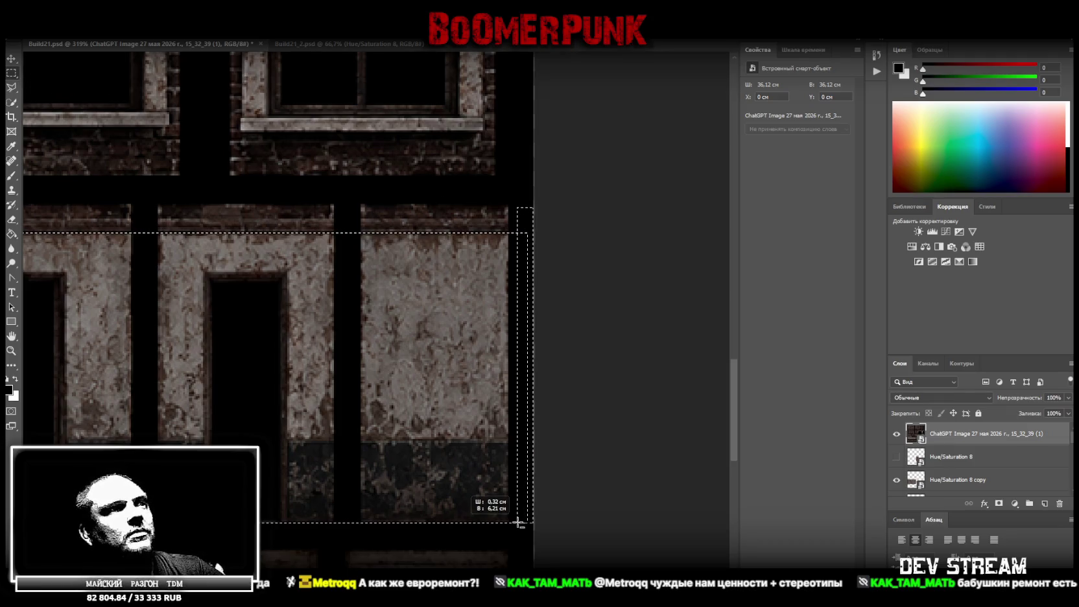
drag(515, 540, 508, 541)
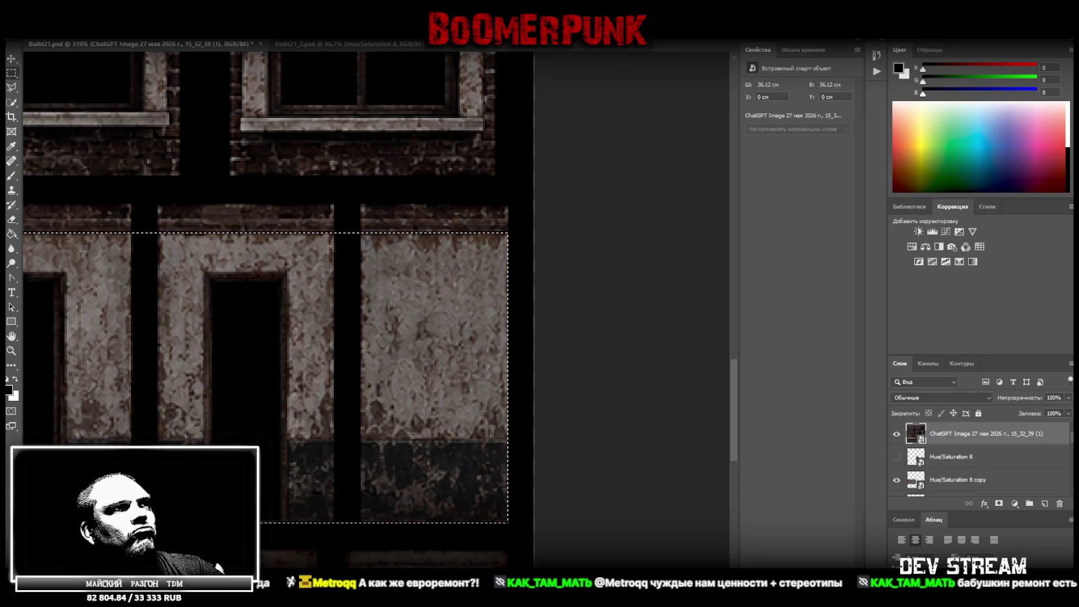
Step: Trim a thin strip from the left edge of the wall-row selection
scroll(440, 505, left, 3)
scroll(441, 363, left, 2)
scroll(441, 363, left, 2)
scroll(441, 363, left, 2)
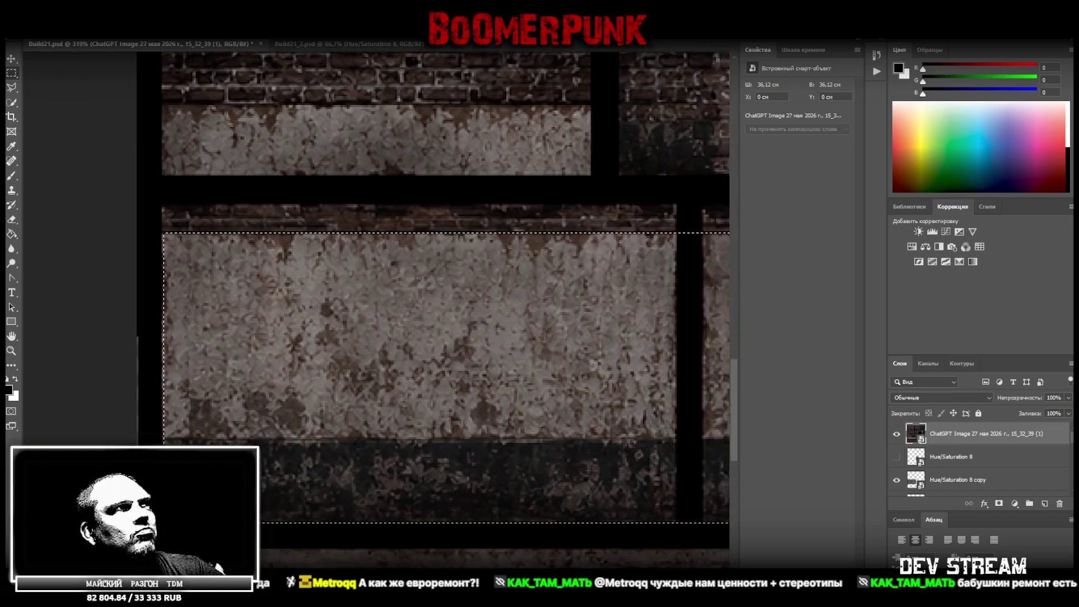
scroll(441, 363, left, 2)
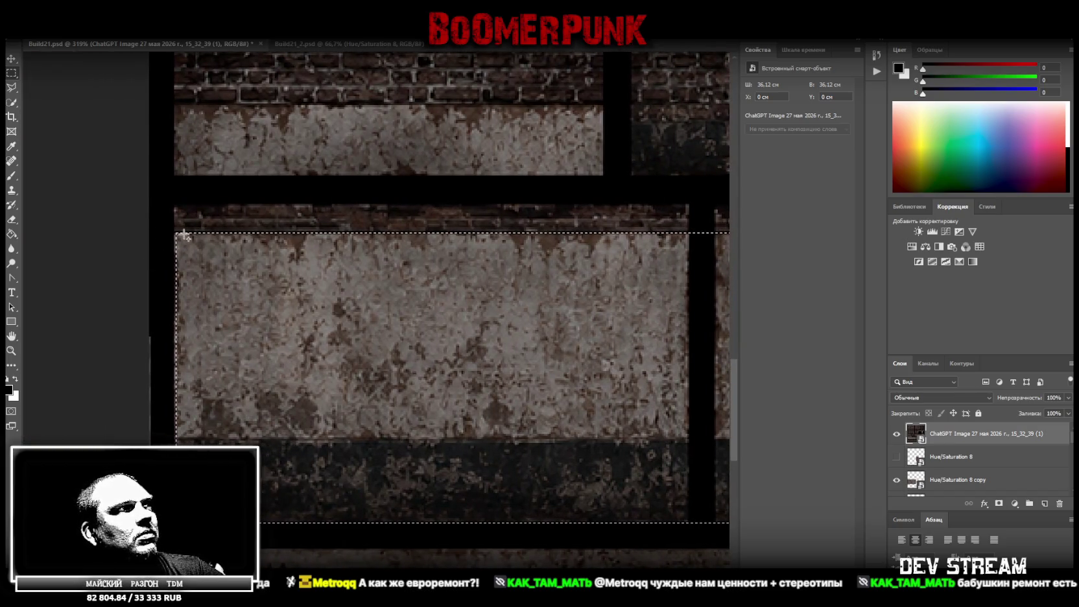
mouse_move(178, 233)
mouse_down()
mouse_move(189, 443)
mouse_move(161, 445)
mouse_move(152, 219)
mouse_up()
drag(169, 444, 173, 445)
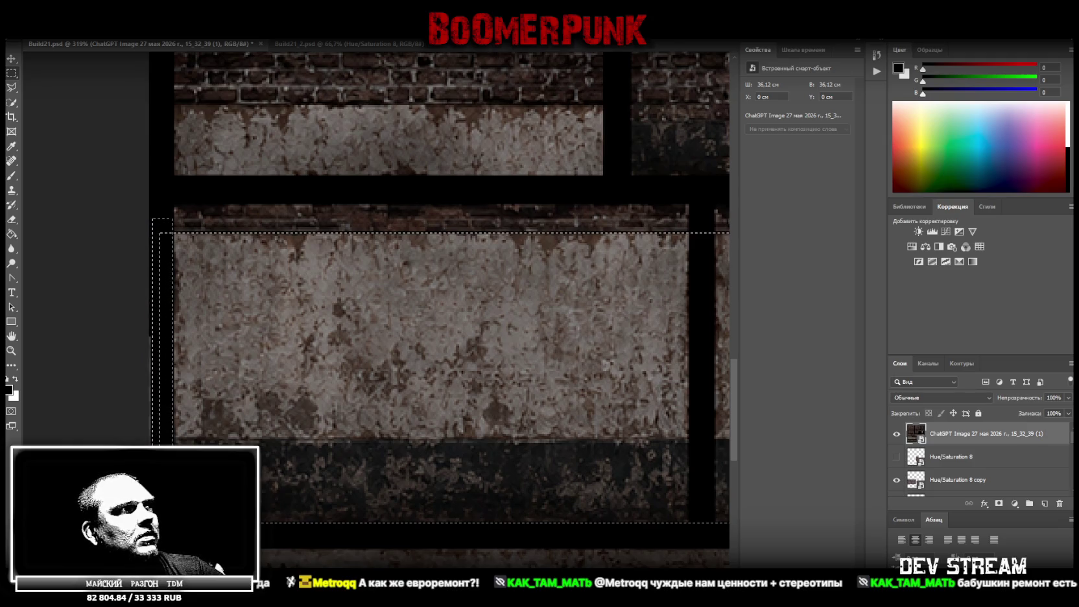
scroll(387, 373, right, 5)
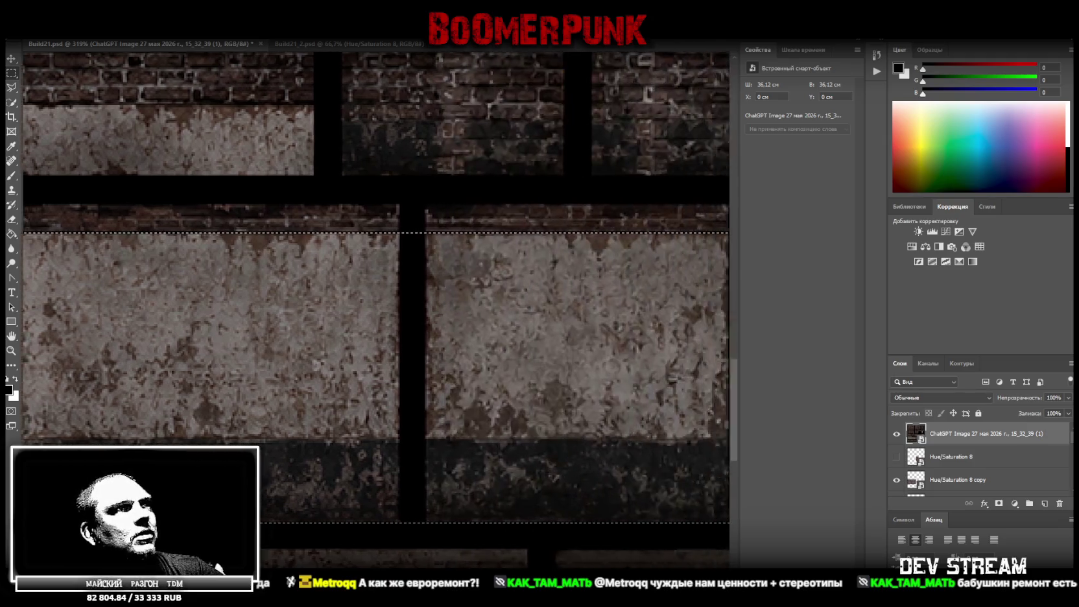
scroll(388, 374, right, 2)
Step: Subtract the five dark divider strips between the plaster panels from the selection
mouse_move(290, 230)
mouse_down()
mouse_move(302, 556)
mouse_move(315, 554)
mouse_up()
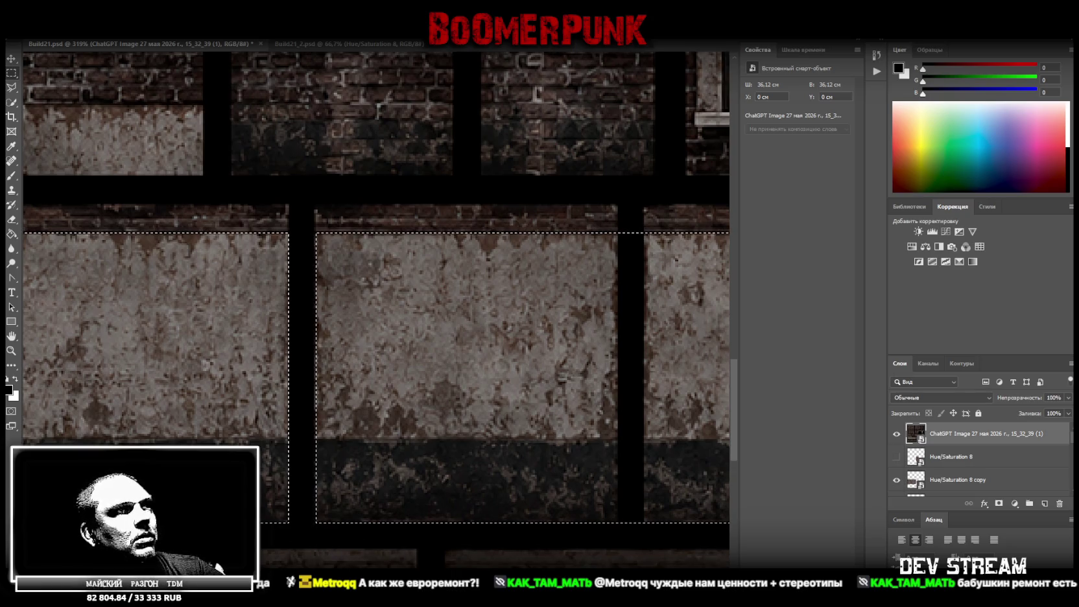
scroll(322, 259, right, 5)
drag(254, 231, 277, 540)
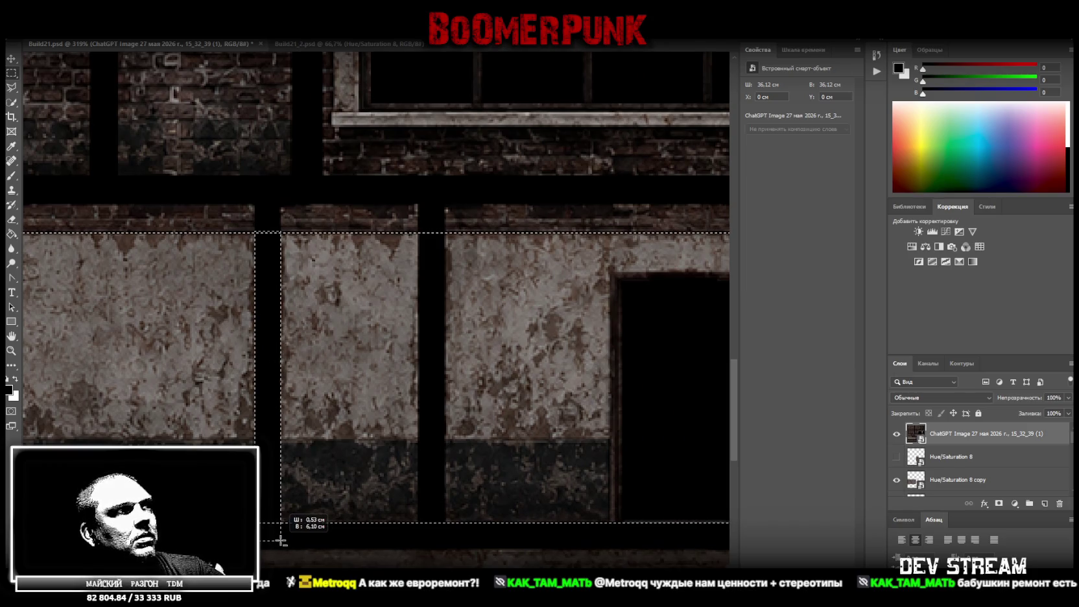
drag(418, 228, 446, 540)
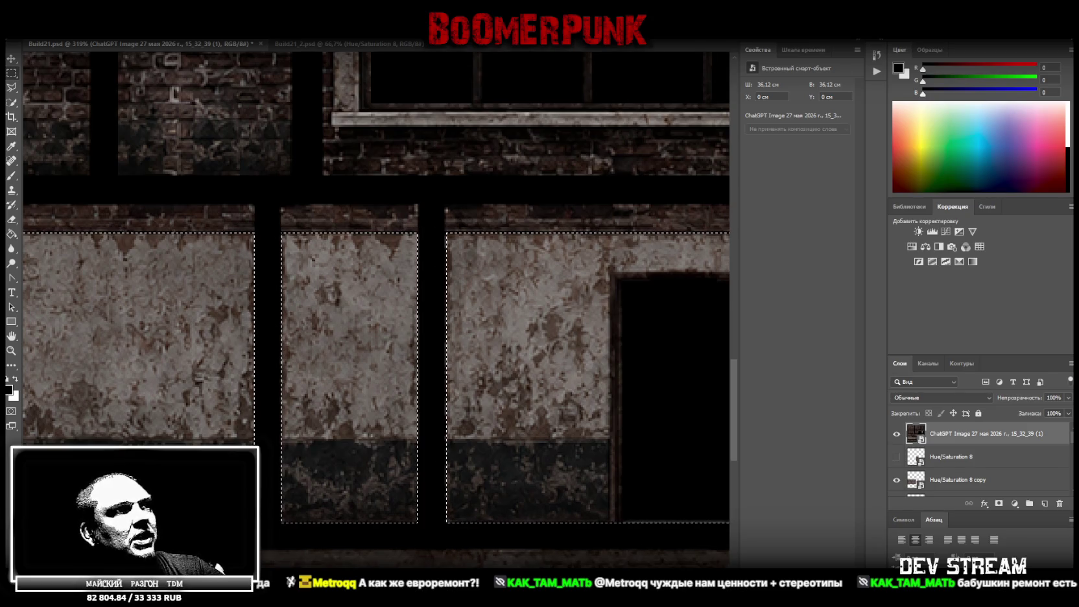
scroll(376, 305, right, 10)
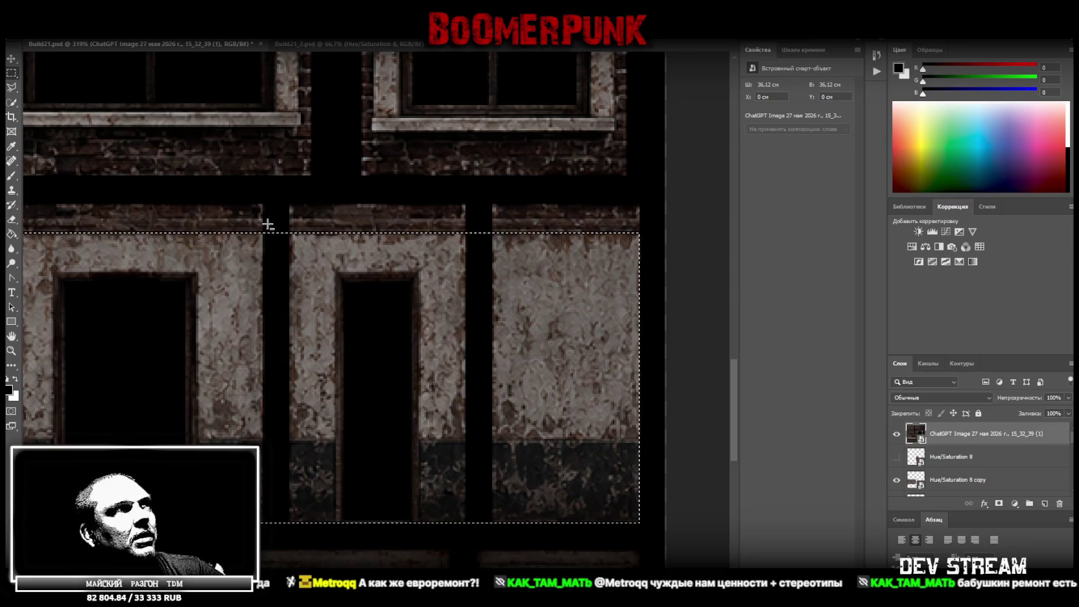
drag(262, 229, 289, 546)
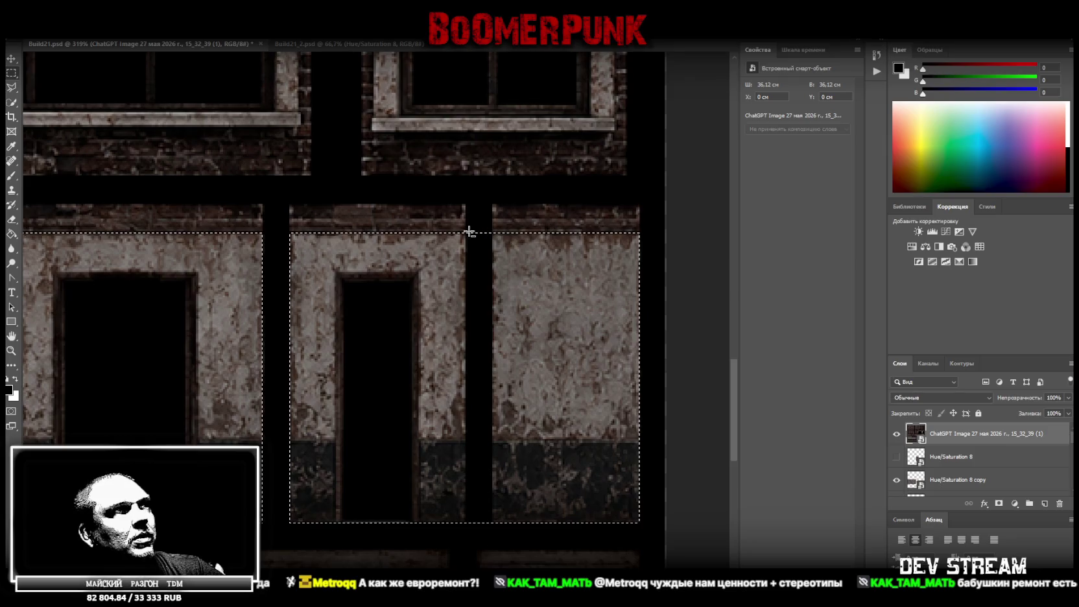
drag(466, 231, 491, 535)
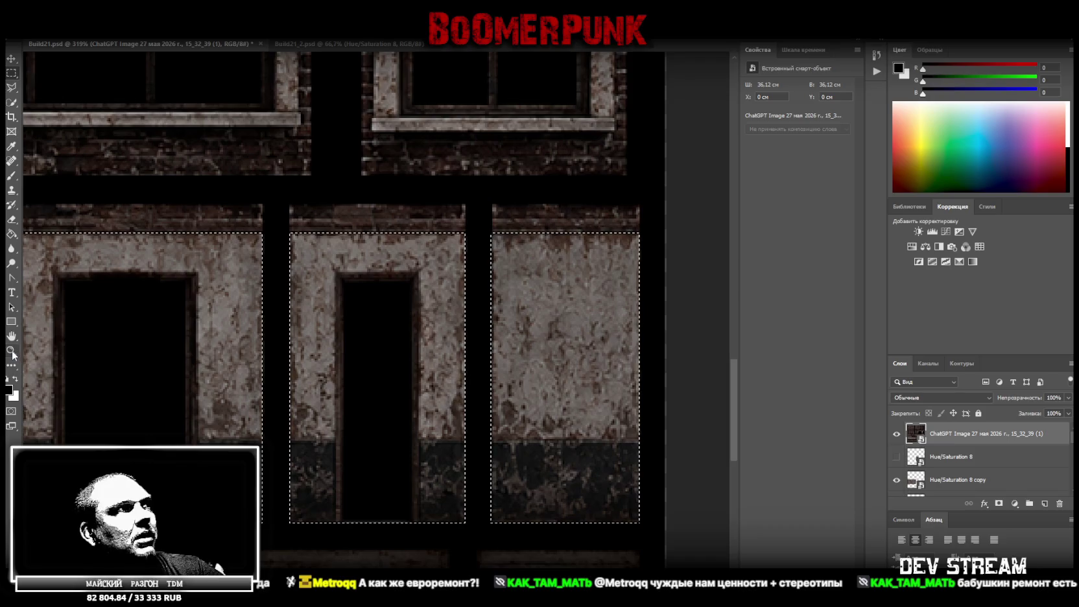
scroll(41, 354, down, 3)
scroll(222, 381, down, 2)
scroll(179, 386, down, 2)
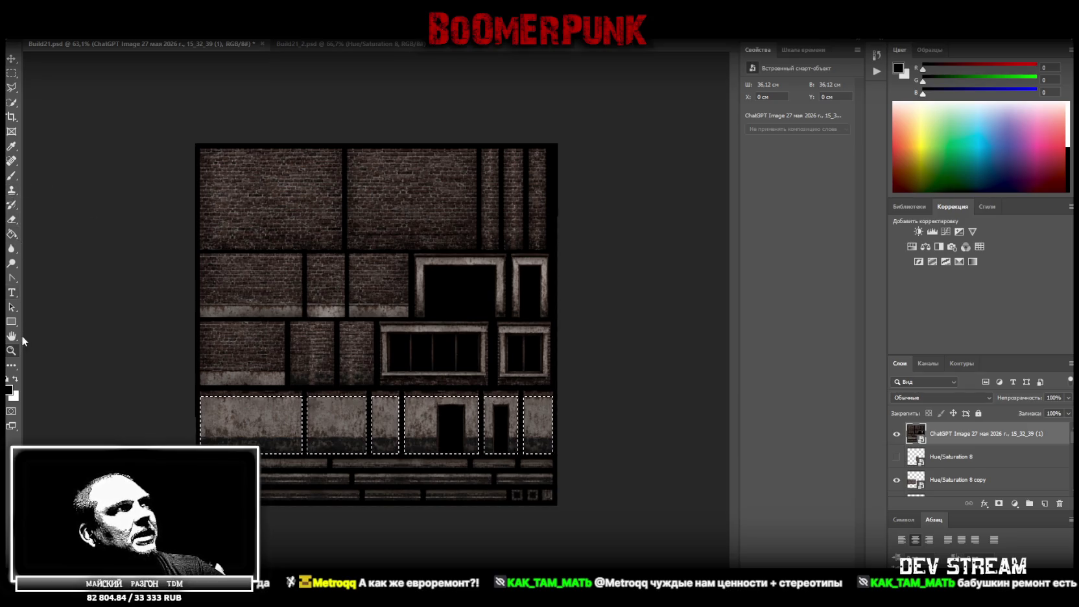
mouse_move(11, 351)
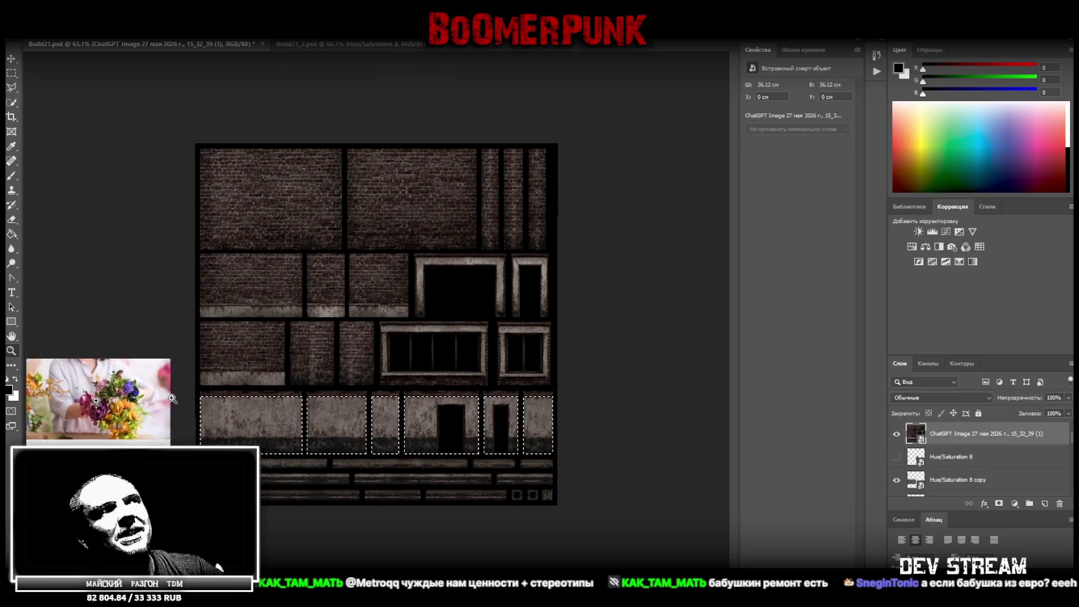
Step: Copy the selected wall panels onto a new layer with Layer via Copy
click(11, 350)
click(340, 489)
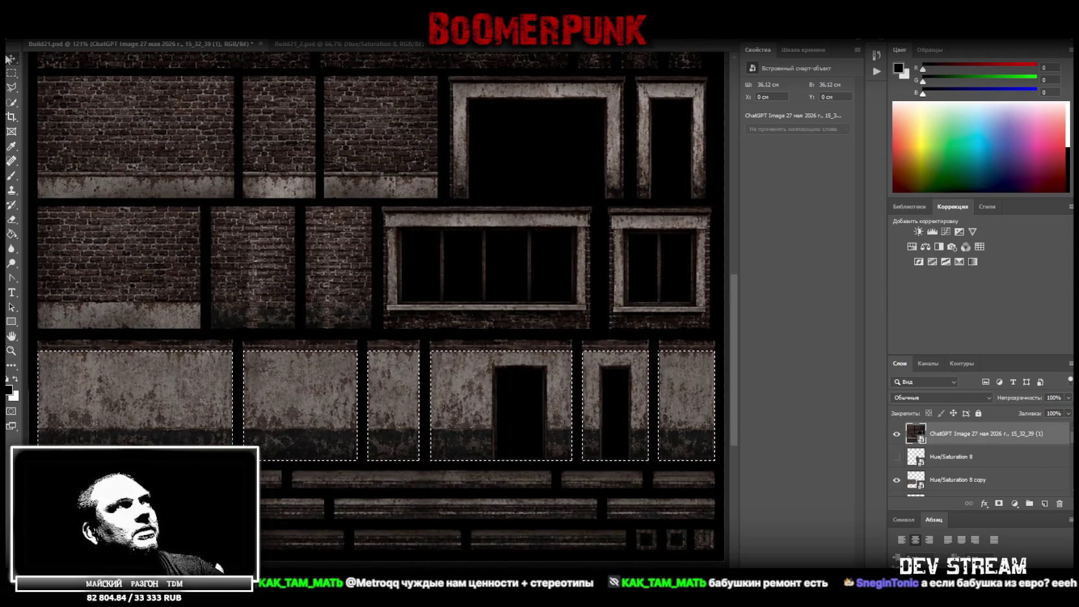
right_click(162, 426)
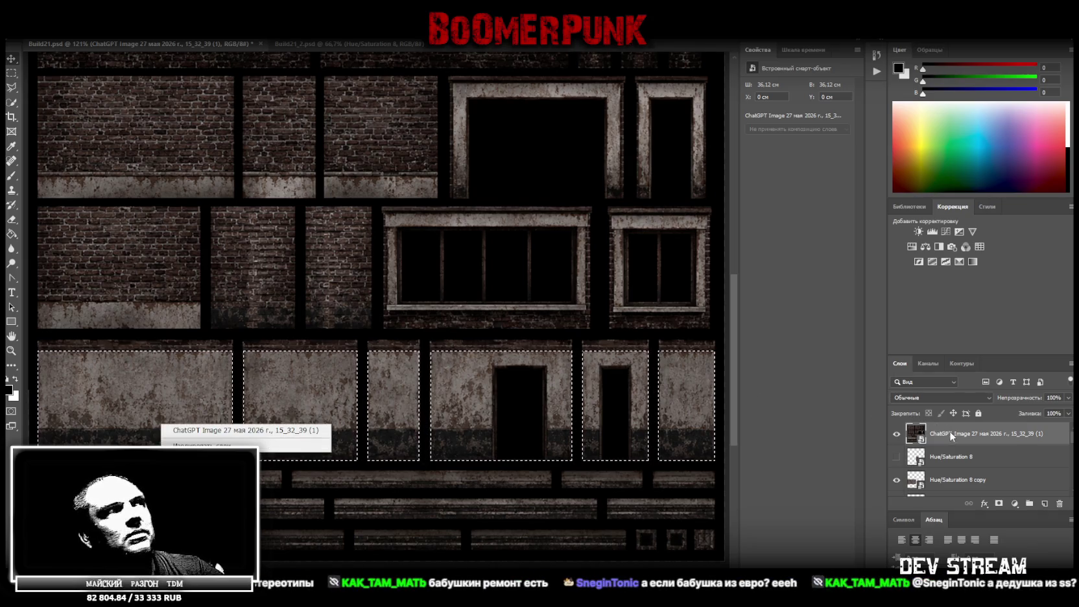
key(Escape)
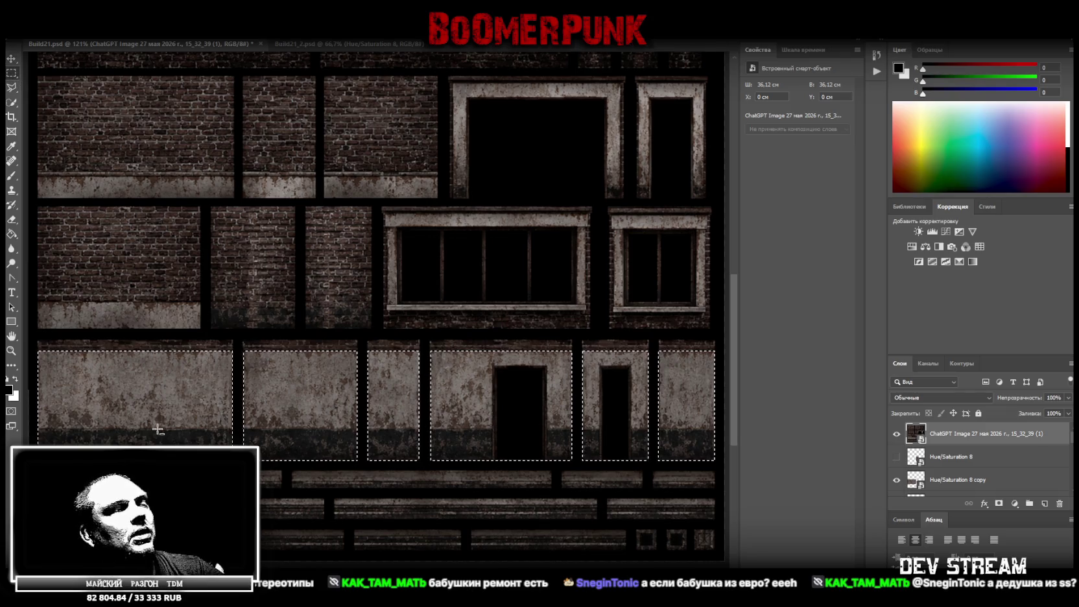
right_click(158, 427)
click(210, 302)
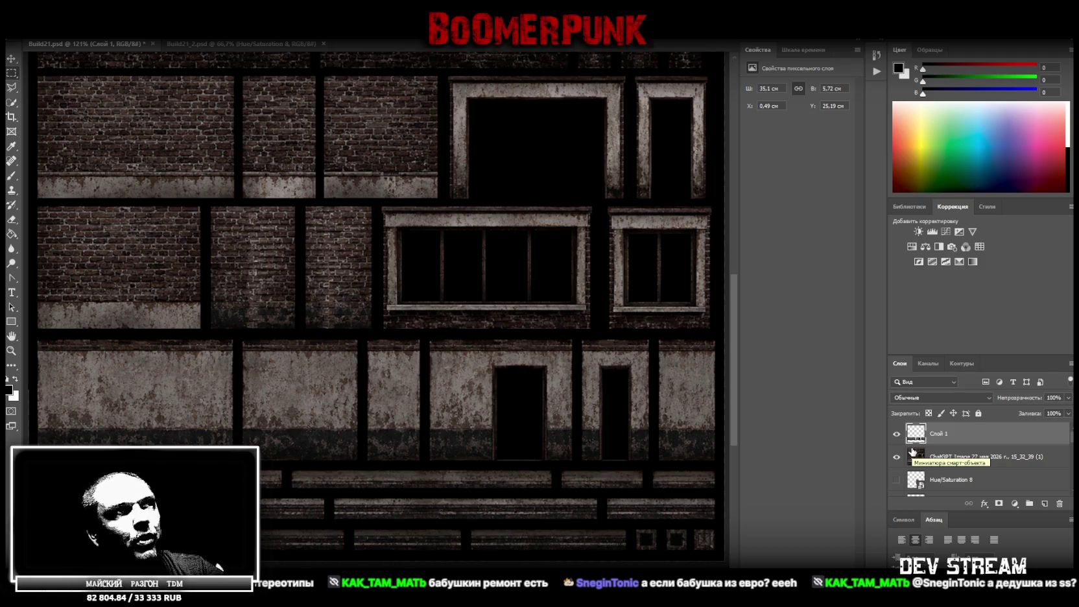
Step: Toggle Слой 1 and facade sheet visibility to check the copy, then activate the ChatGPT Image layer
click(897, 435)
click(897, 434)
click(897, 457)
click(898, 458)
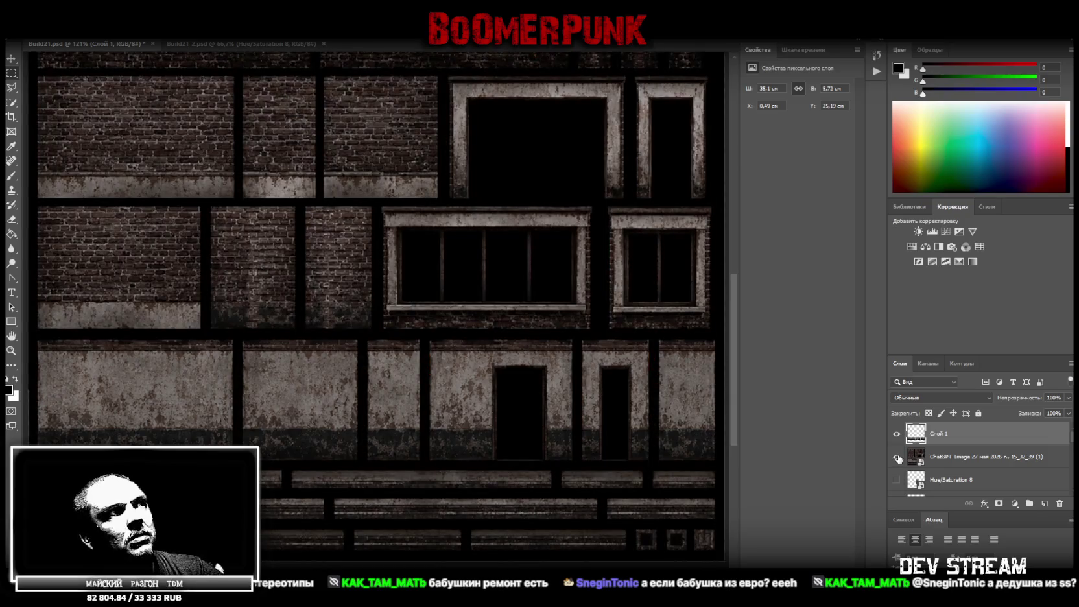
click(898, 457)
click(898, 457)
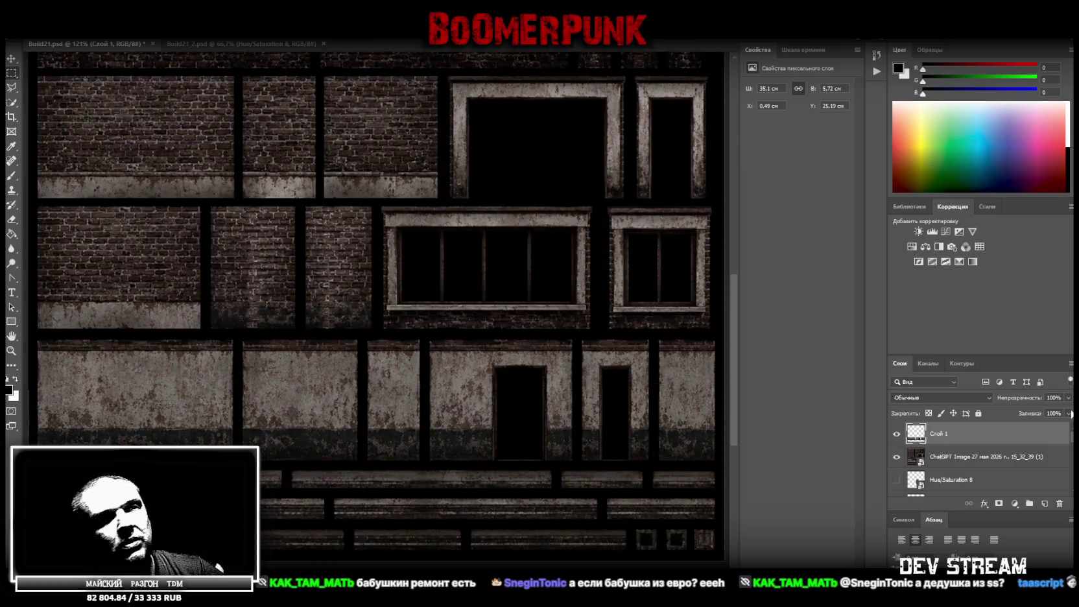
click(932, 452)
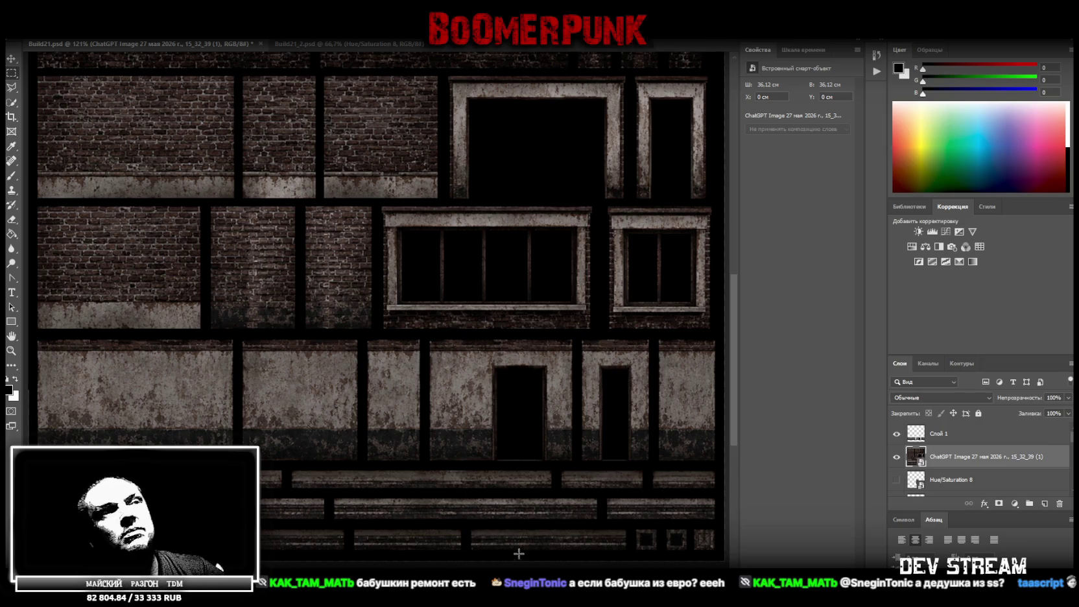
scroll(373, 305, right, 5)
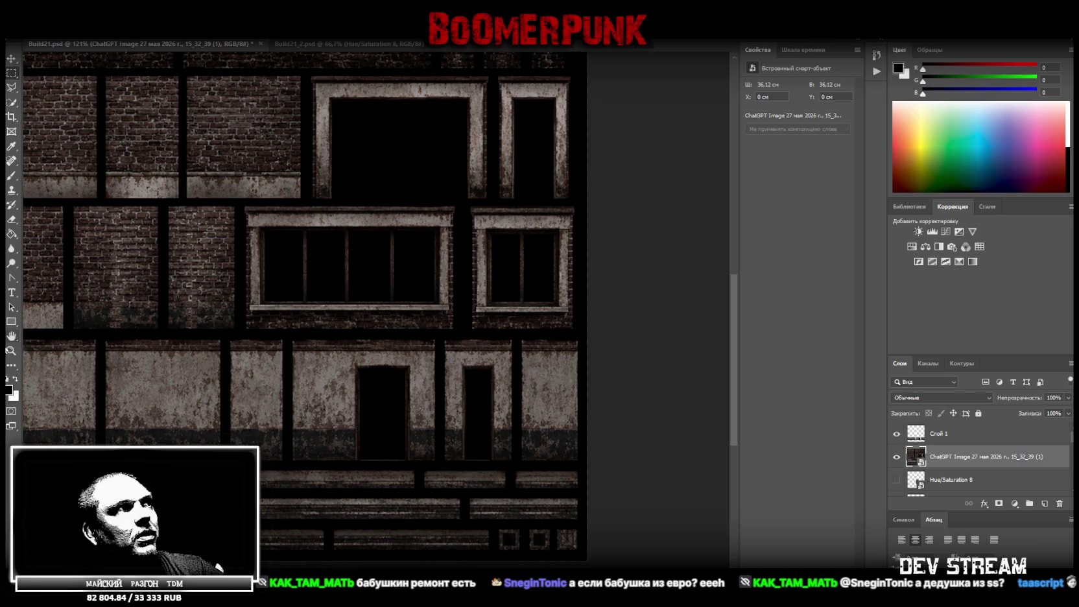
drag(392, 414, 457, 419)
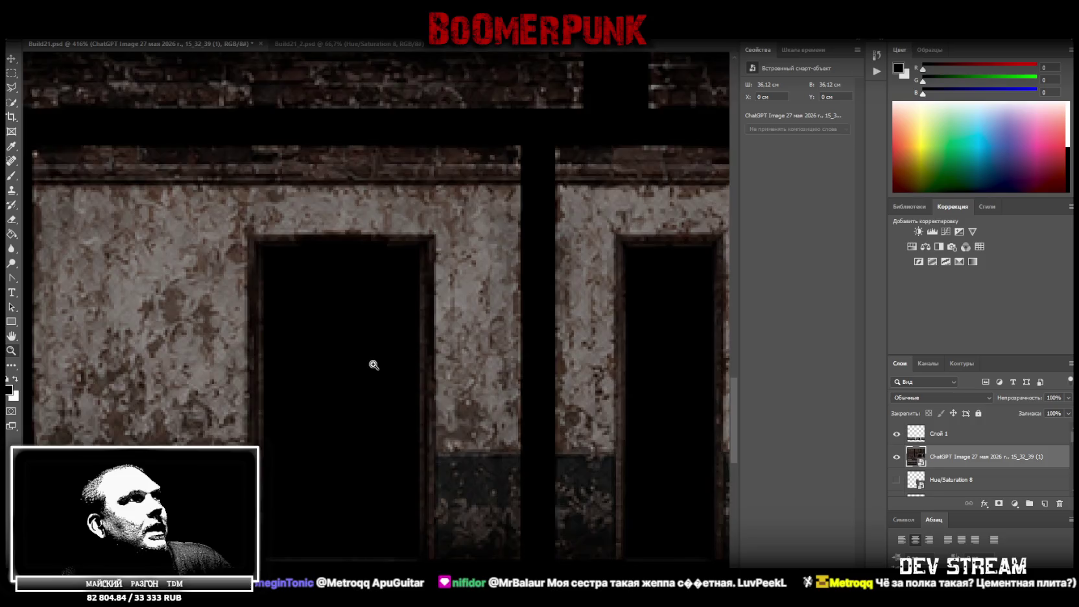
scroll(361, 366, down, 5)
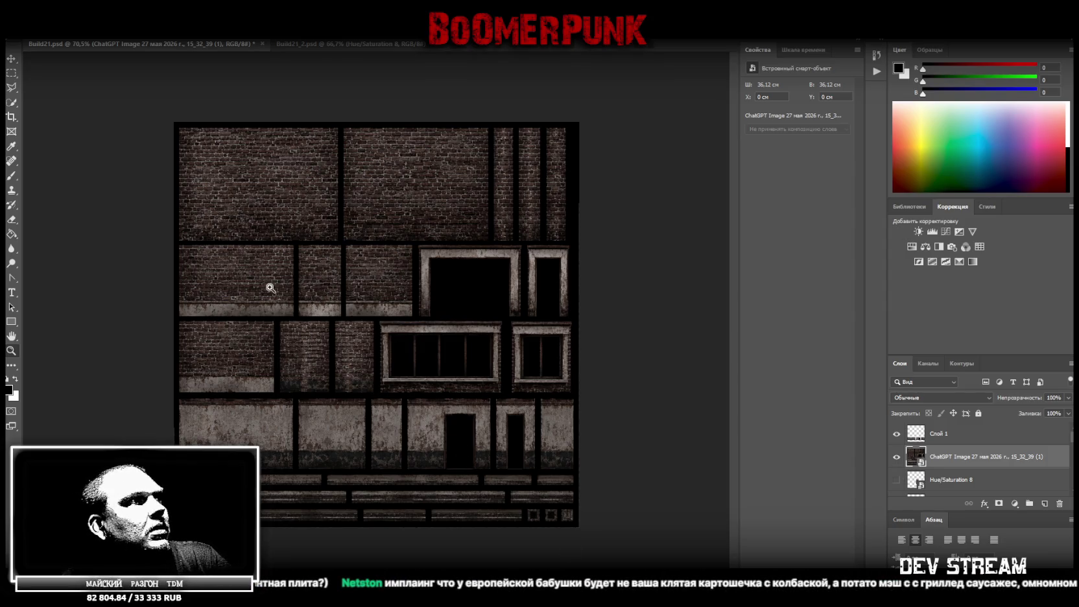
click(259, 252)
mouse_move(264, 252)
mouse_down()
mouse_move(284, 263)
mouse_move(277, 257)
mouse_up()
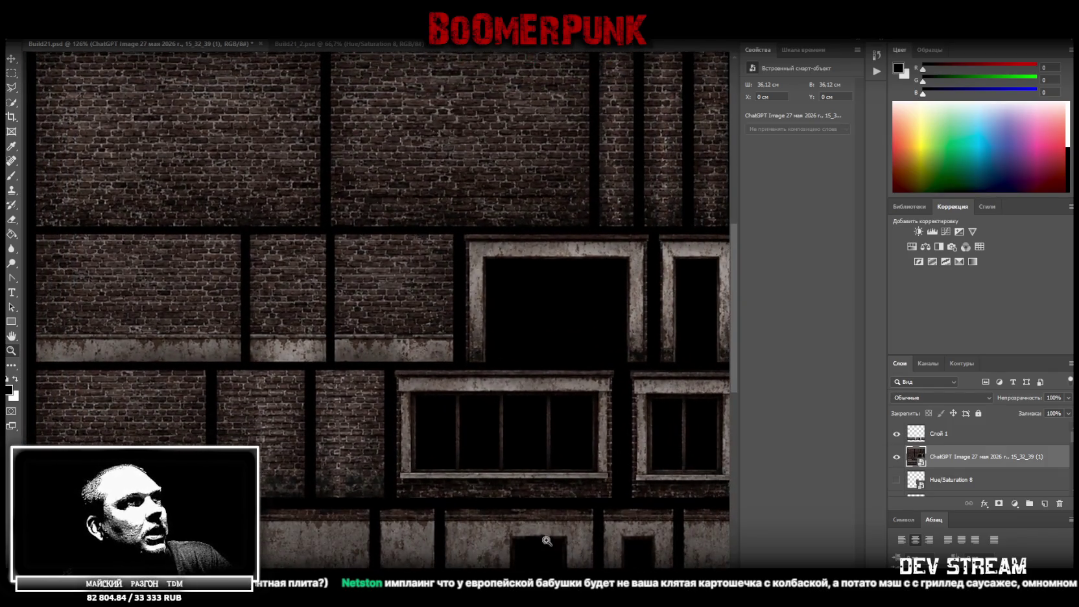
scroll(376, 310, right, 3)
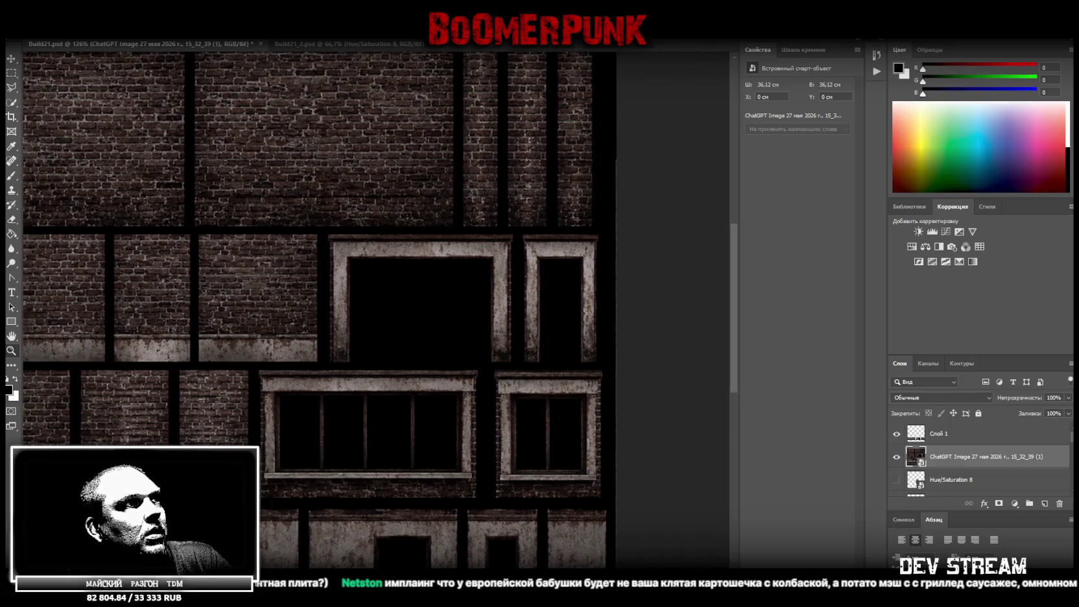
scroll(370, 309, left, 3)
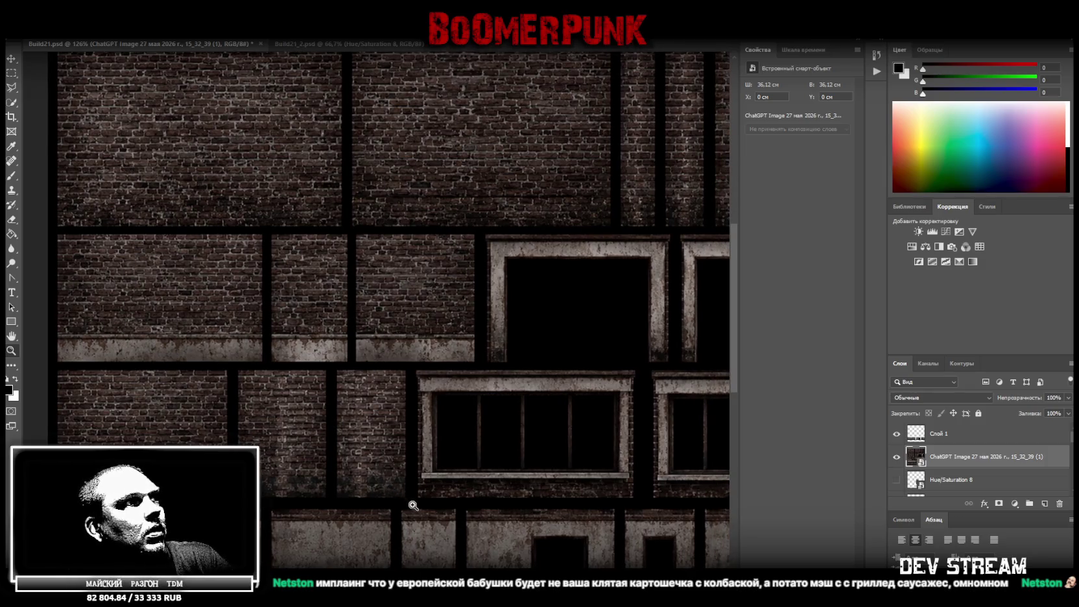
scroll(418, 499, down, 3)
scroll(419, 493, up, 4)
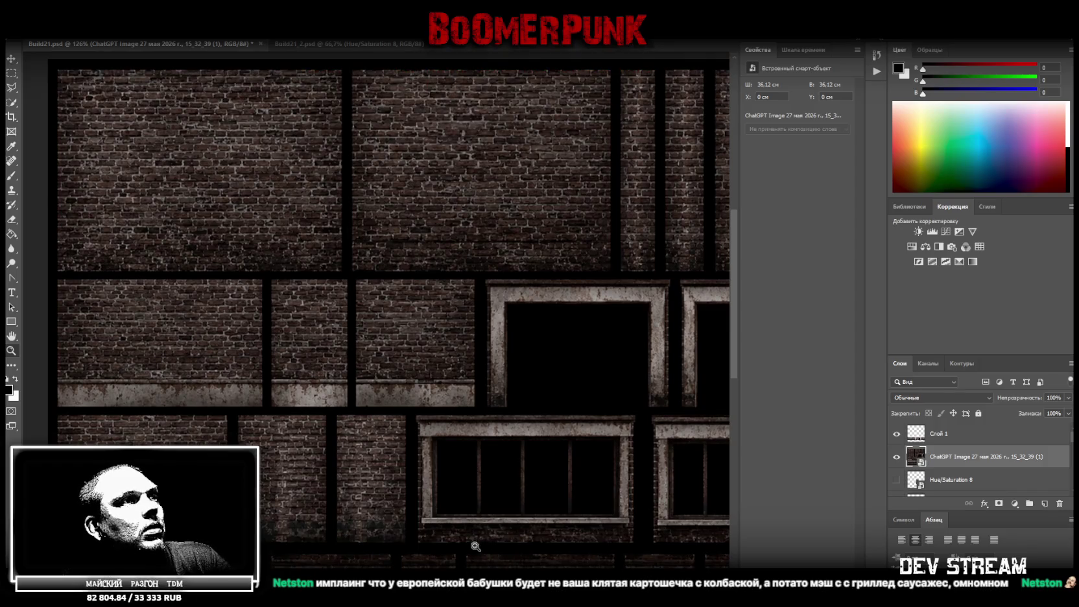
scroll(483, 538, down, 3)
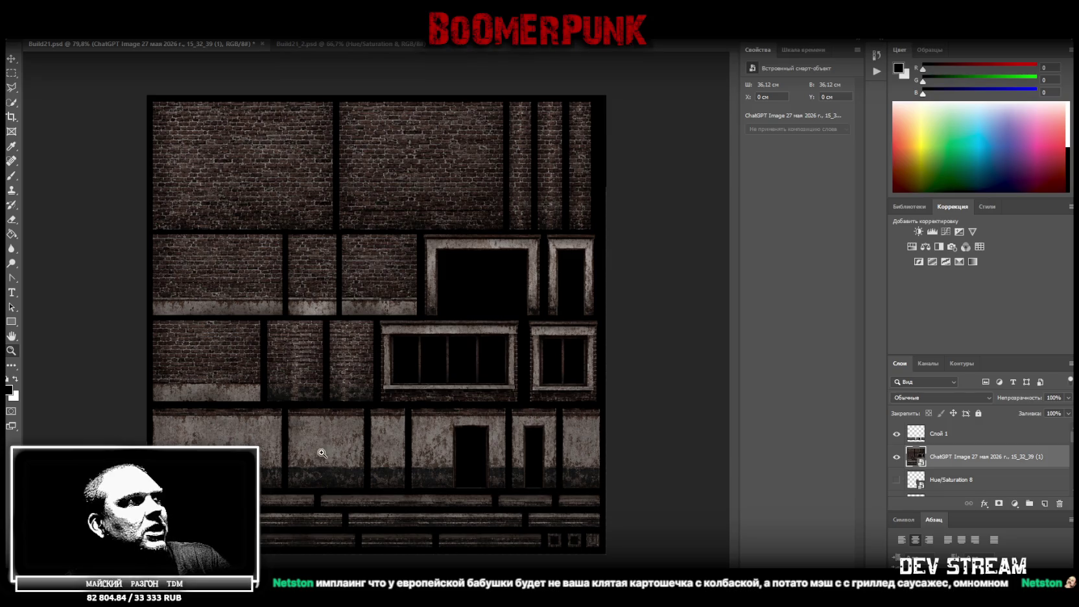
key(ctrl+plus)
scroll(311, 436, up, 2)
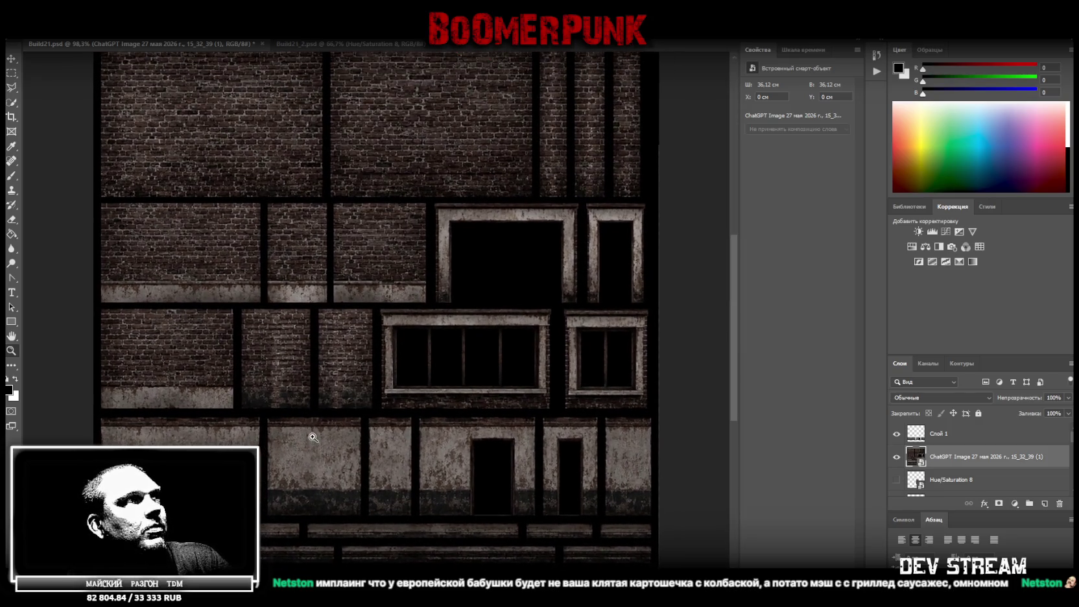
scroll(218, 130, down, 1)
scroll(254, 133, down, 1)
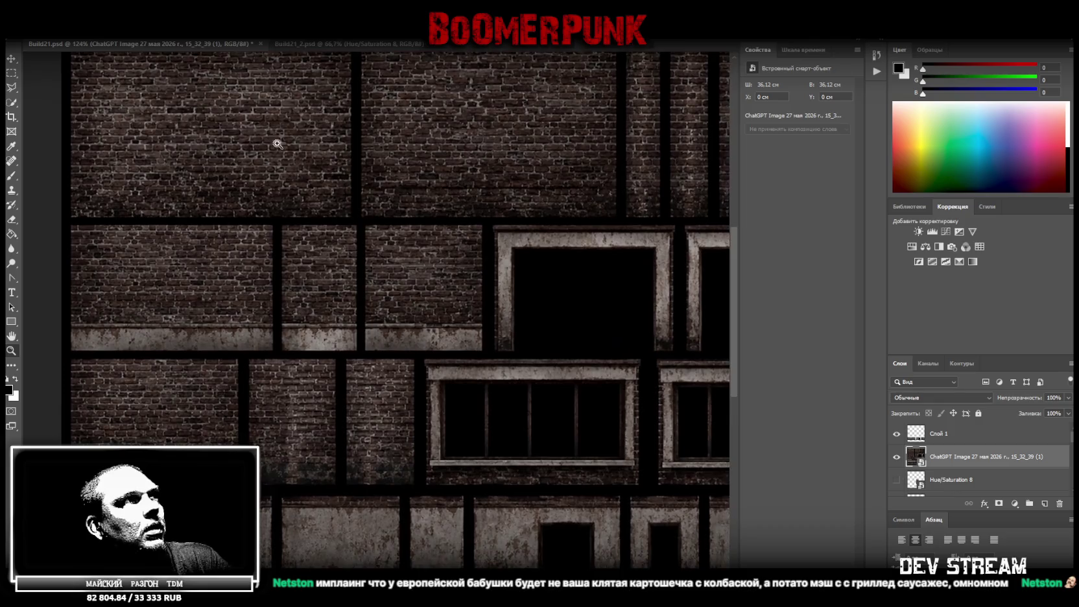
scroll(571, 236, down, 1)
scroll(537, 245, down, 1)
scroll(350, 159, up, 1)
scroll(367, 149, up, 1)
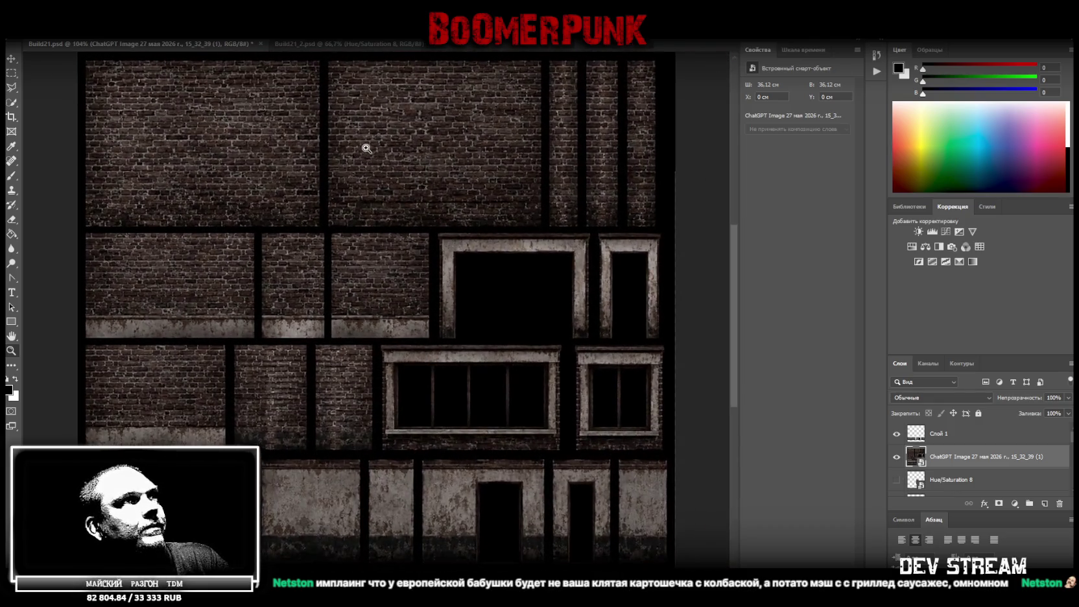
scroll(356, 221, up, 1)
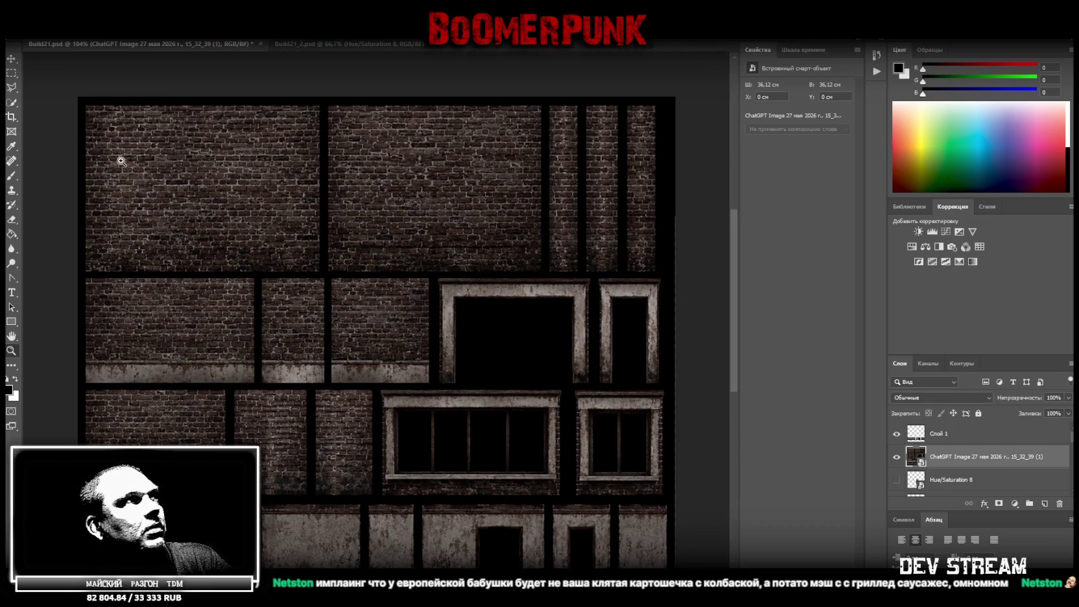
click(9, 75)
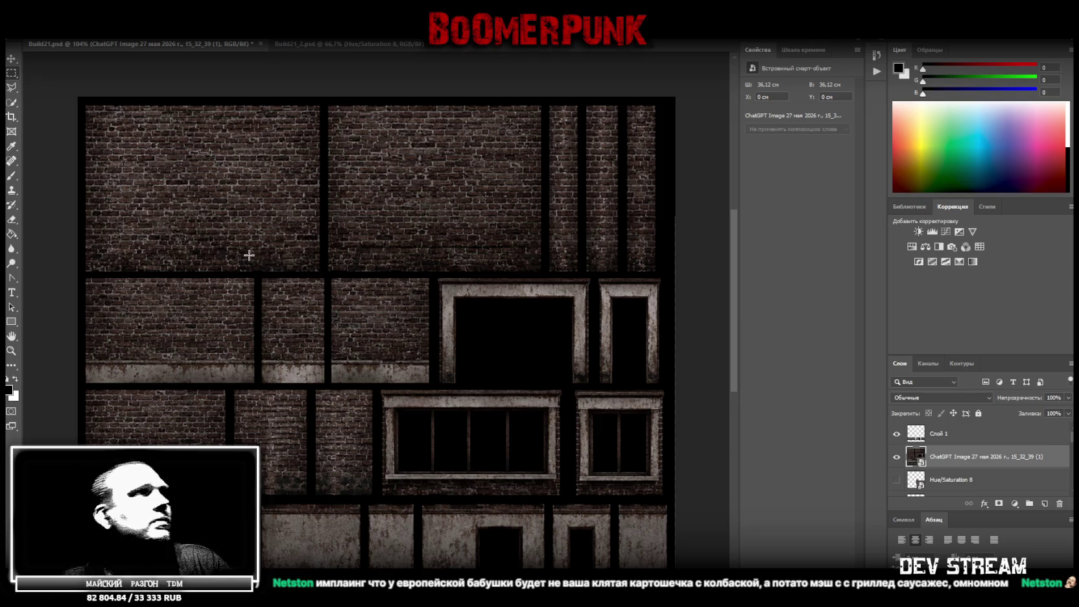
Step: Hide the ChatGPT Image facade layer, then show the Windows desktop
click(897, 456)
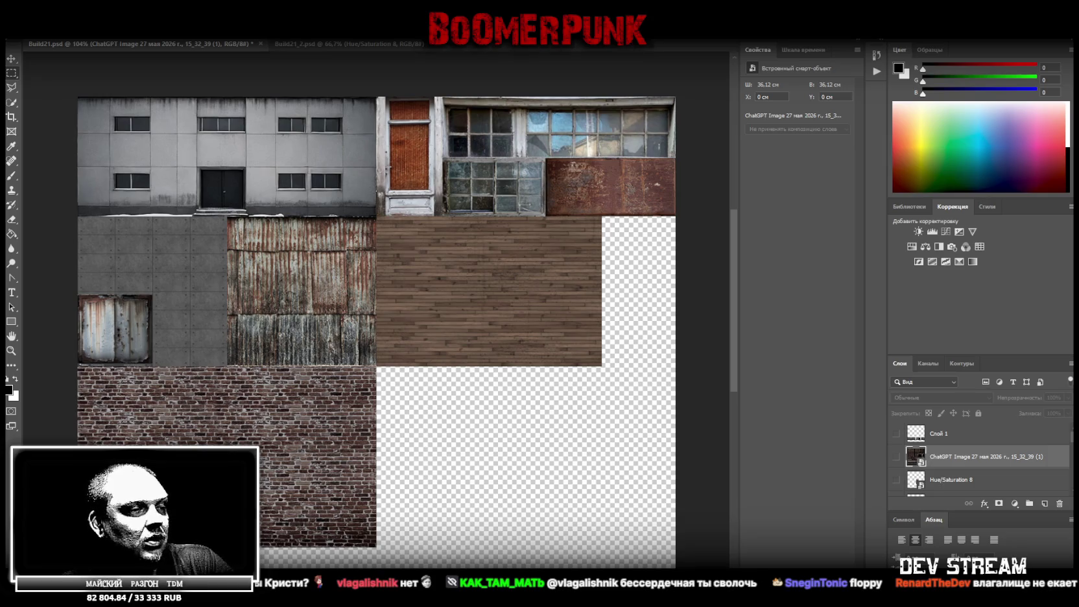
key(super+d)
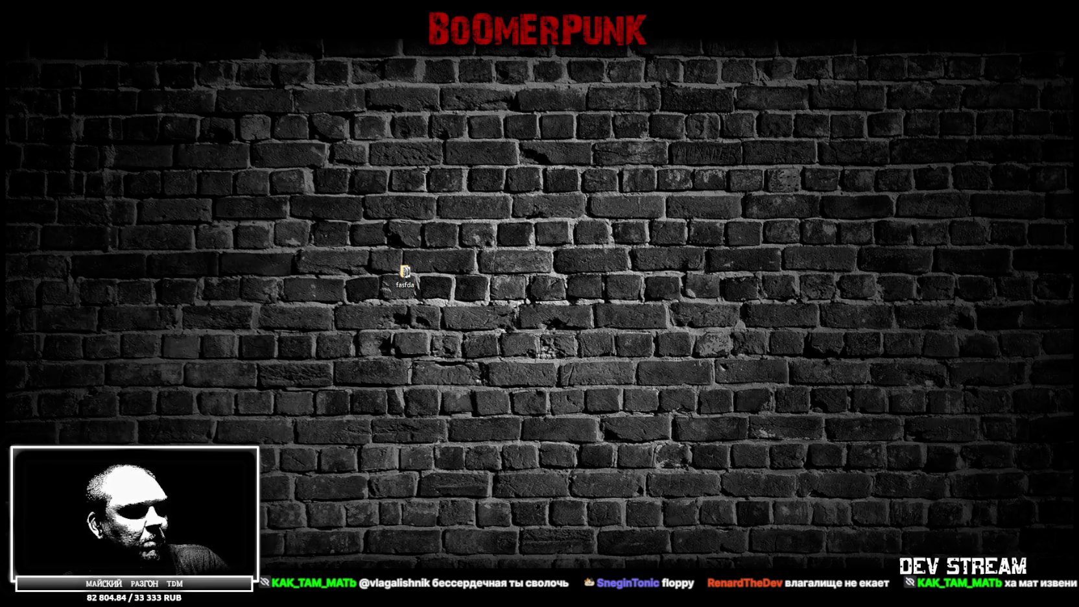
Step: Switch back to the Photoshop window with the Build21.psd atlas
key(alt+Tab)
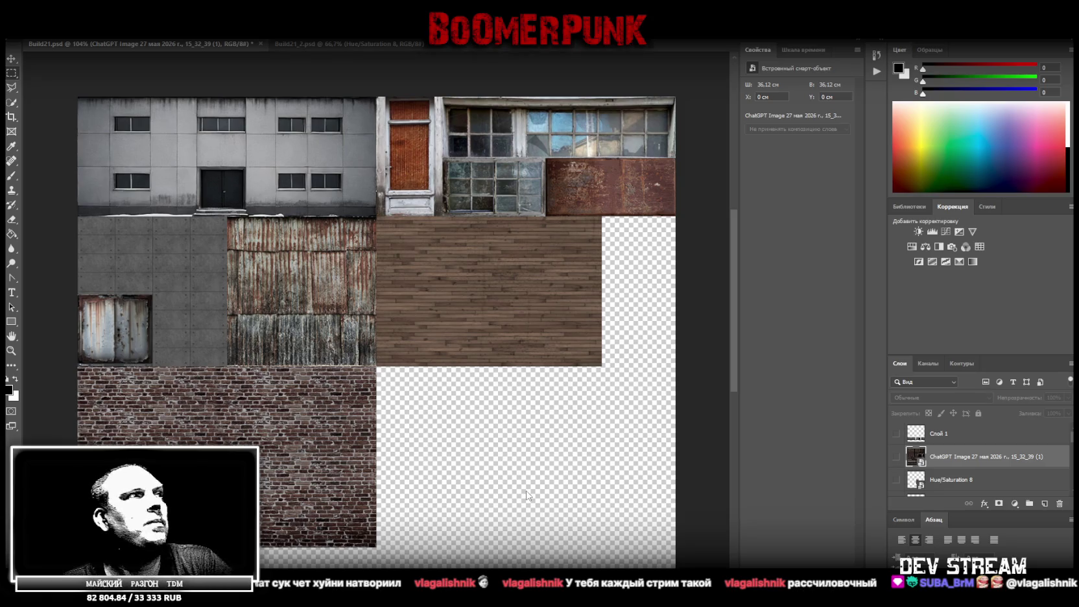
Step: Zoom around the atlas, then make Слой 1 and the ChatGPT Image facade layer visible
click(11, 350)
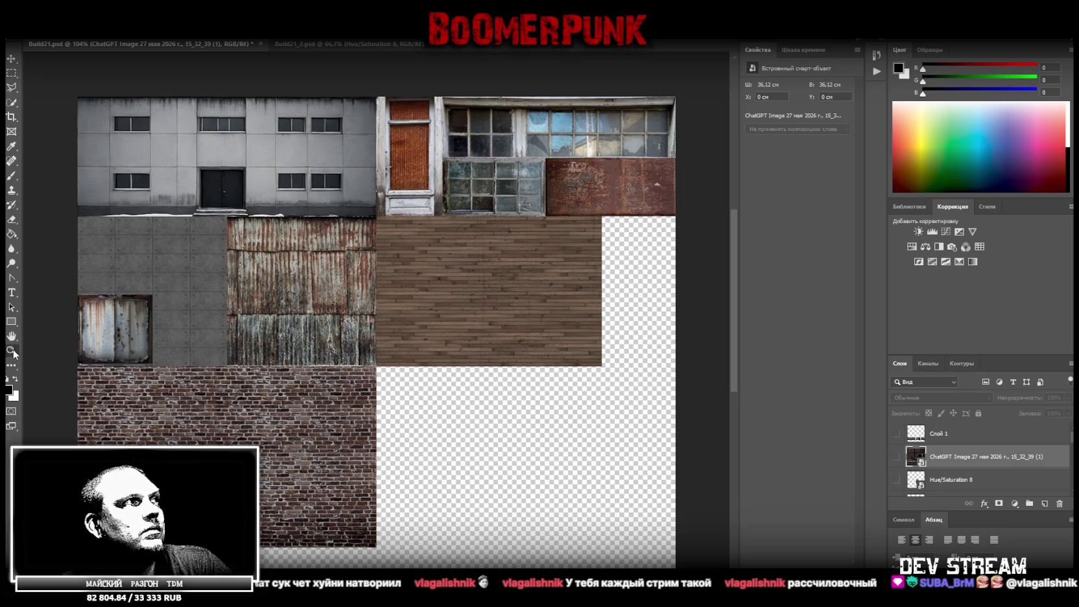
scroll(259, 387, down, 5)
scroll(357, 403, up, 2)
scroll(357, 404, up, 2)
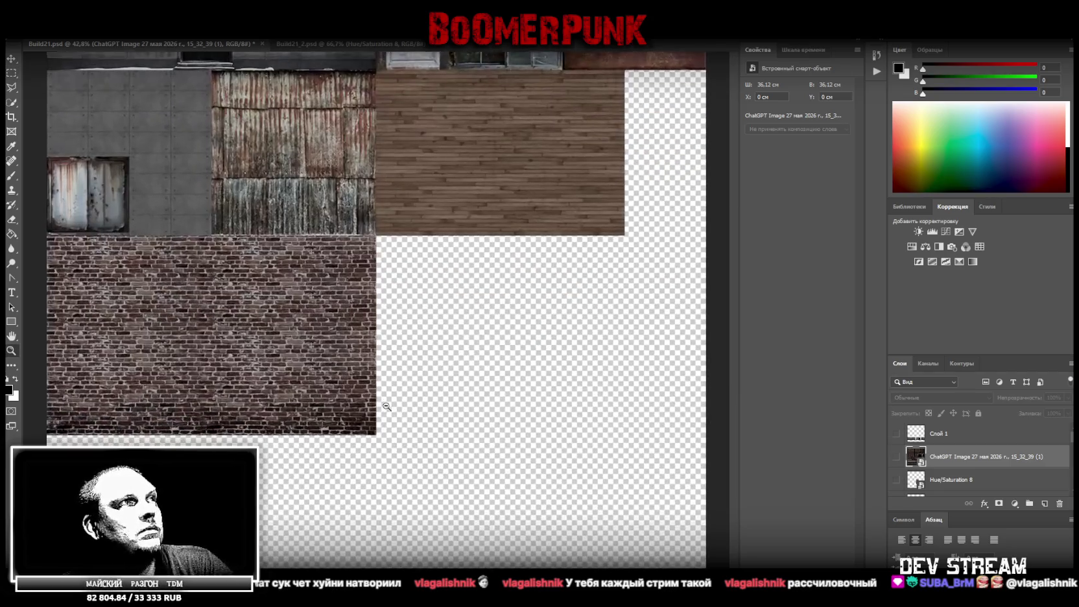
scroll(419, 229, up, 4)
scroll(419, 229, down, 4)
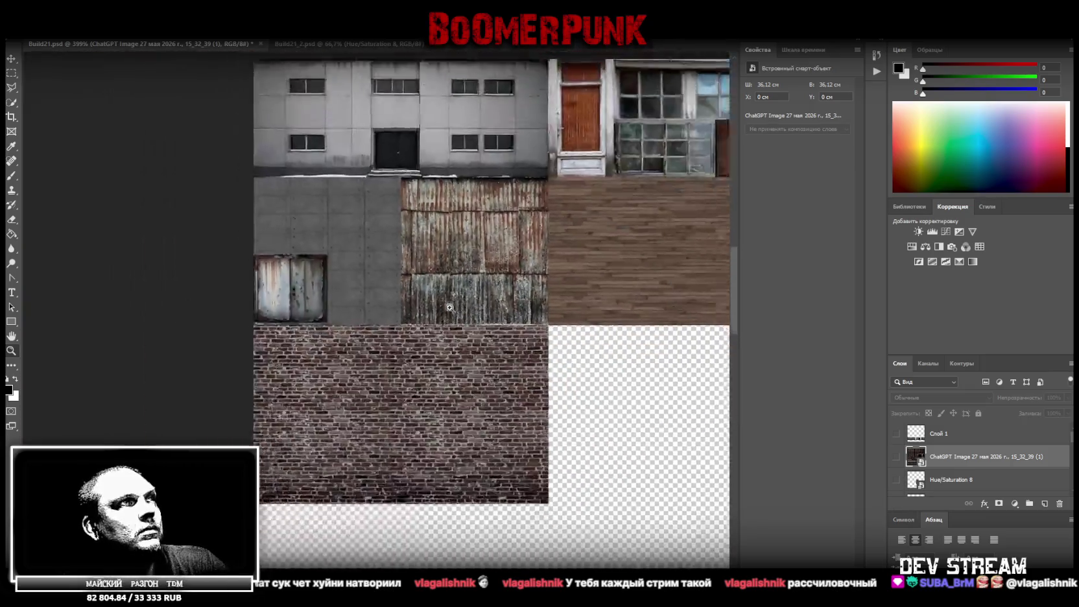
scroll(519, 337, down, 2)
scroll(457, 366, up, 1)
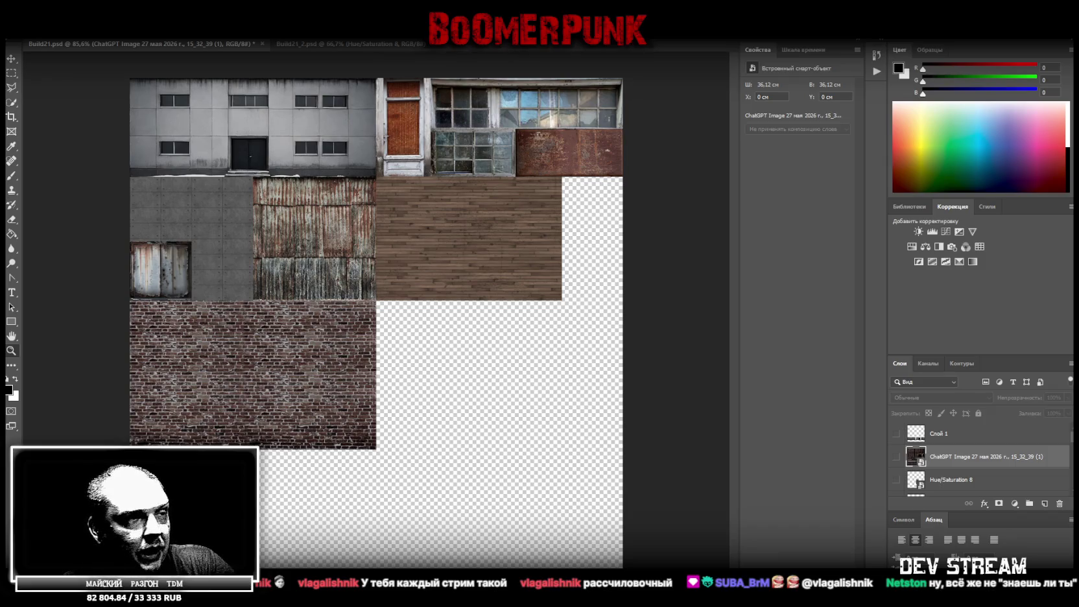
click(896, 433)
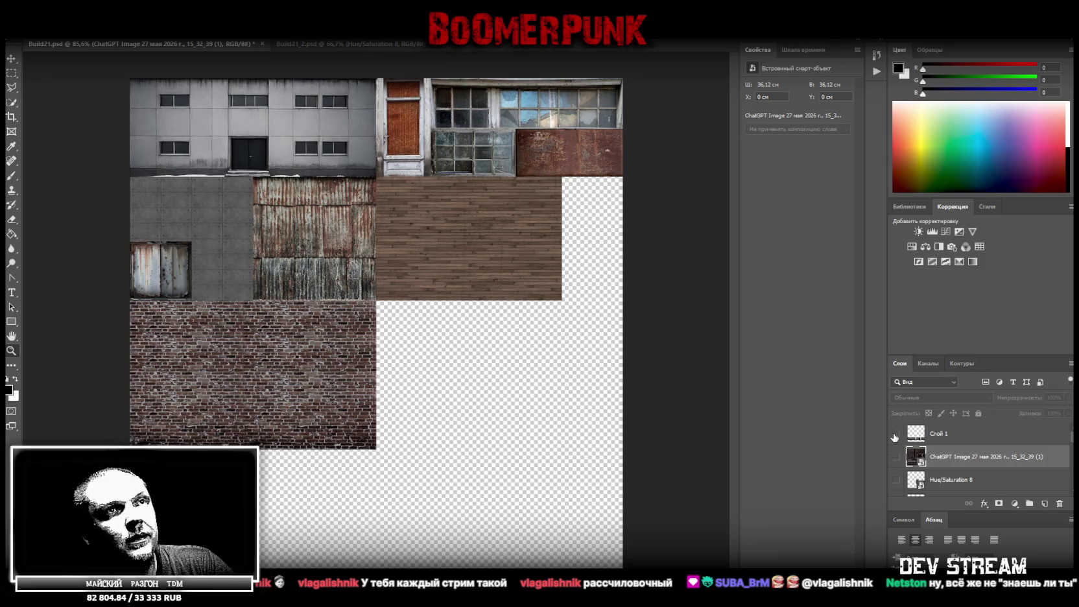
click(897, 457)
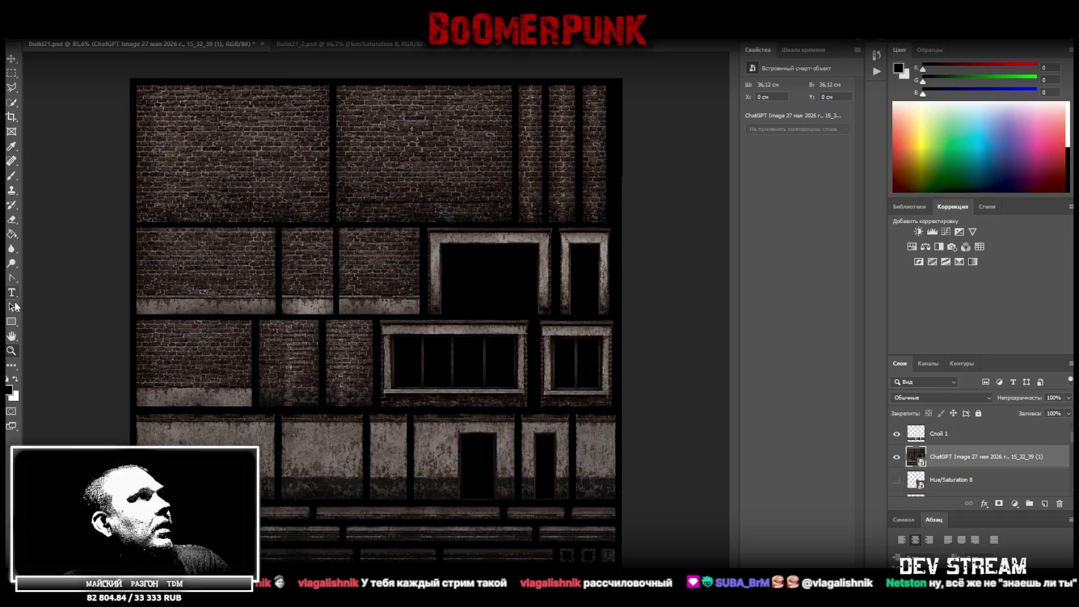
Step: Copy the two middle brick-and-window rows to a new layer and hide the facade image
click(12, 73)
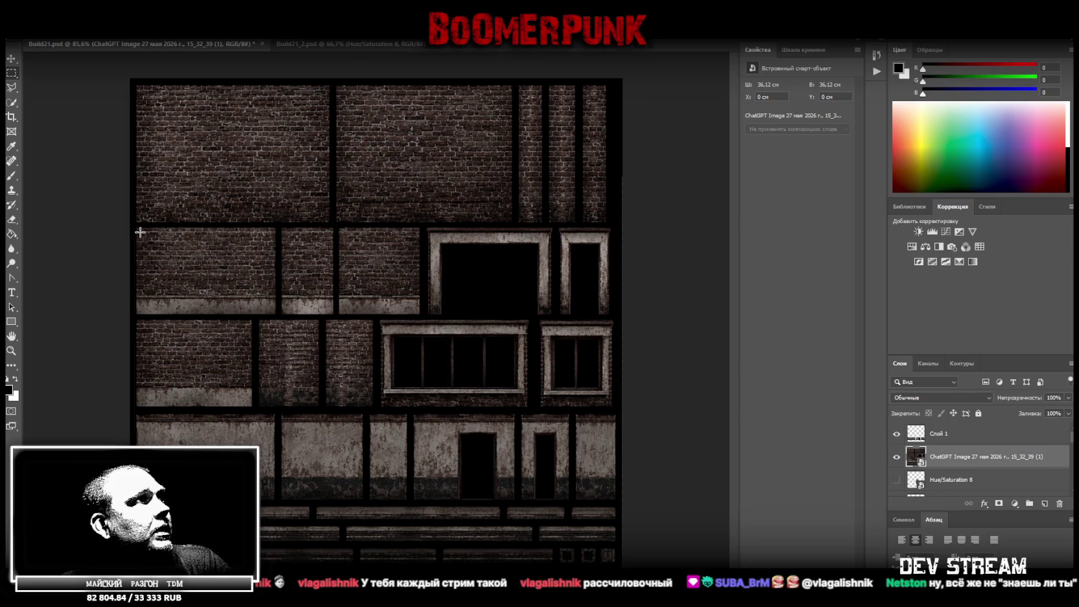
drag(134, 225, 618, 412)
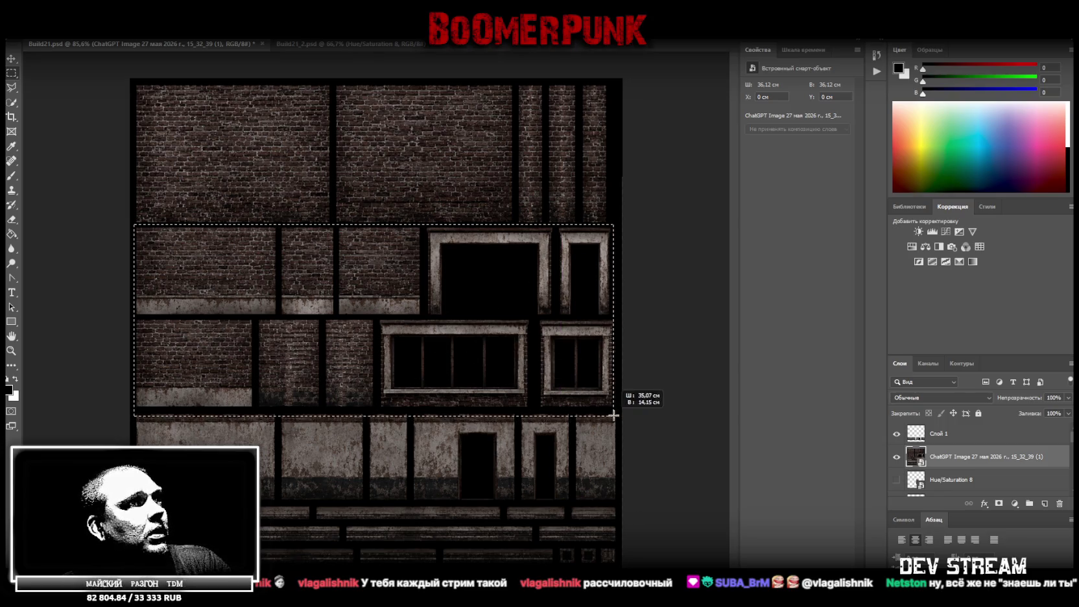
drag(618, 412, 618, 412)
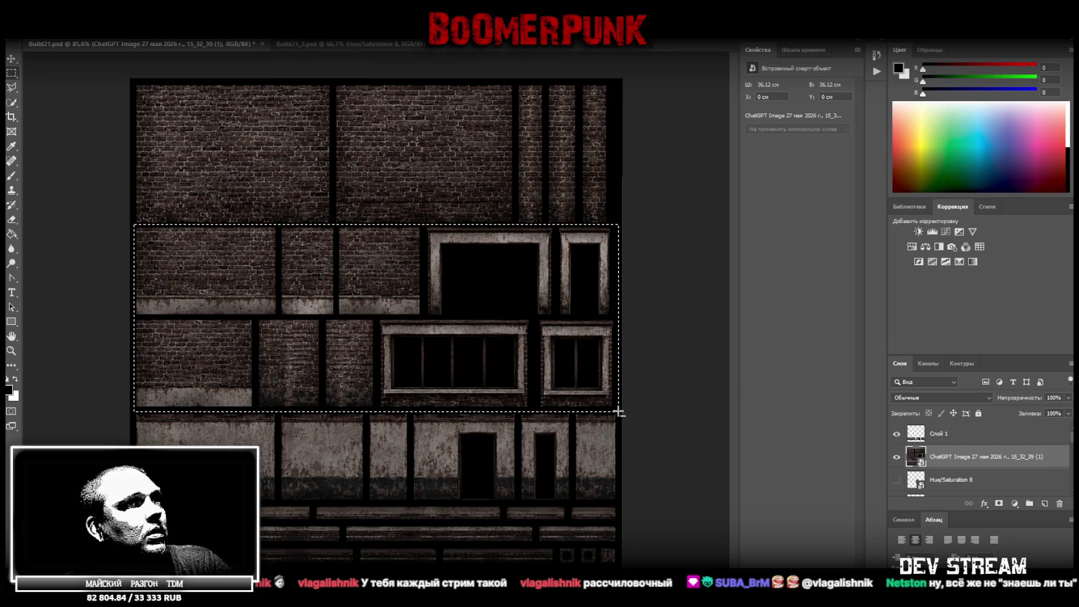
right_click(310, 317)
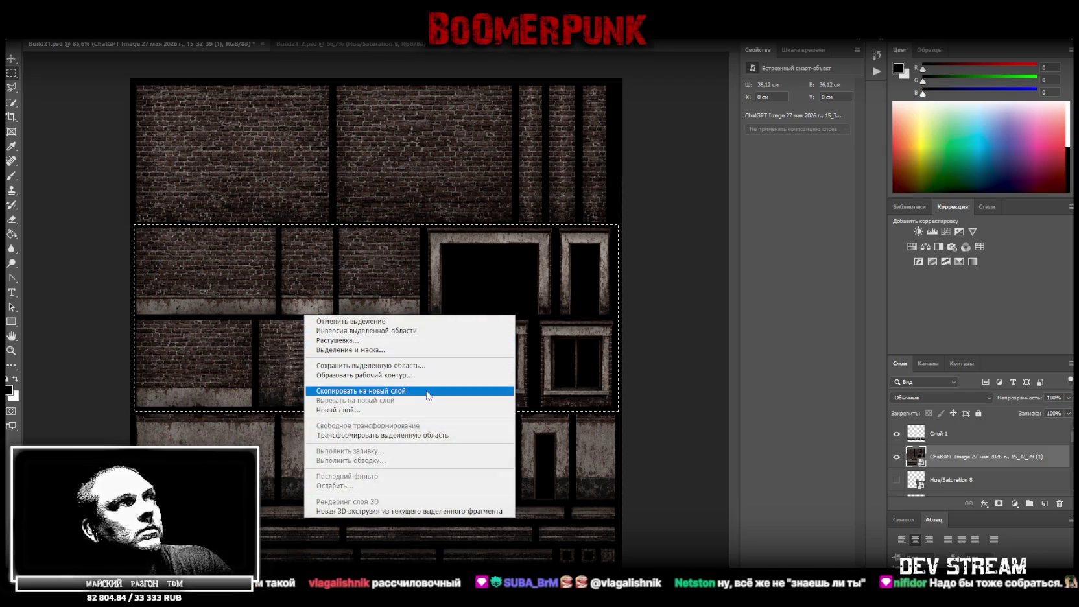
click(426, 391)
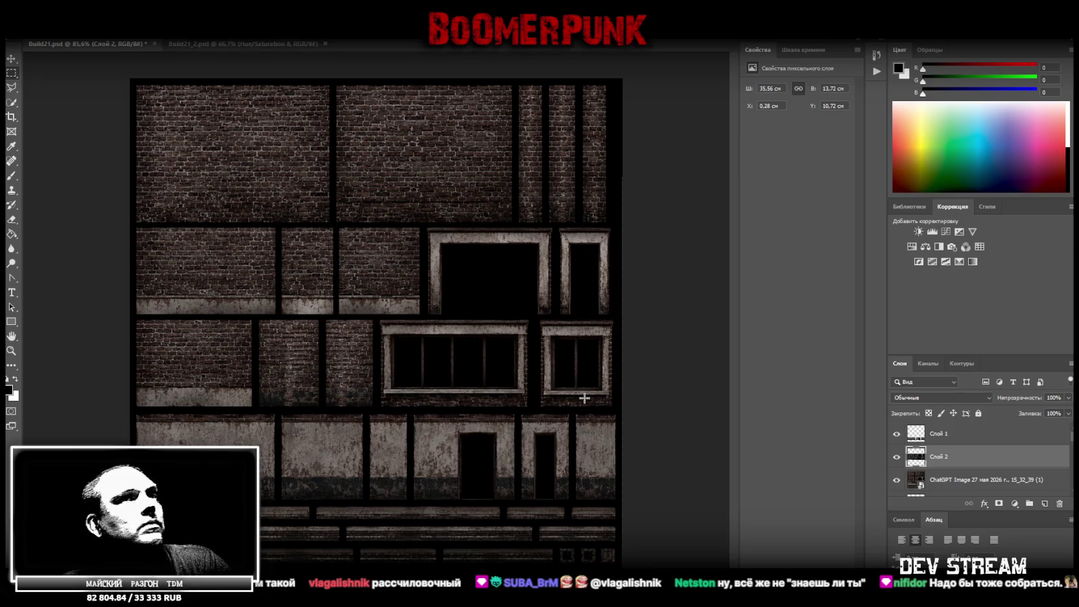
click(896, 480)
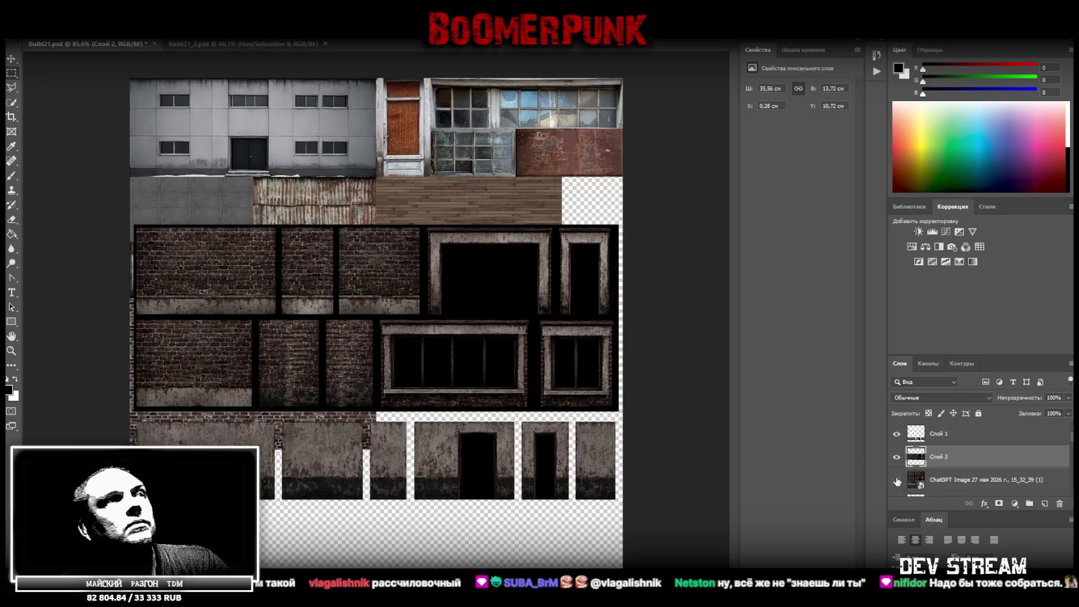
click(11, 351)
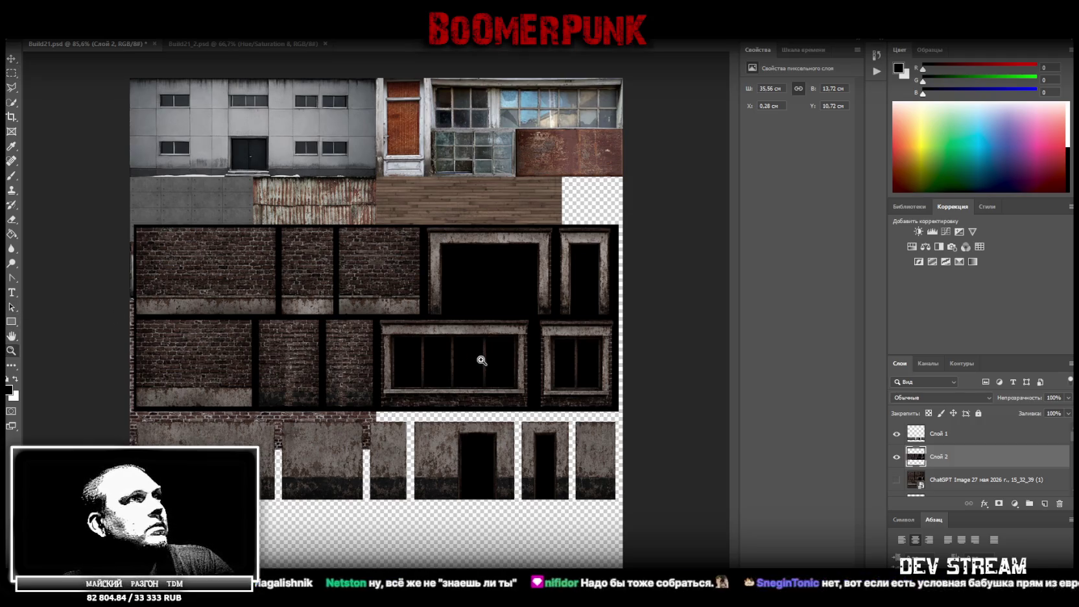
drag(481, 360, 327, 357)
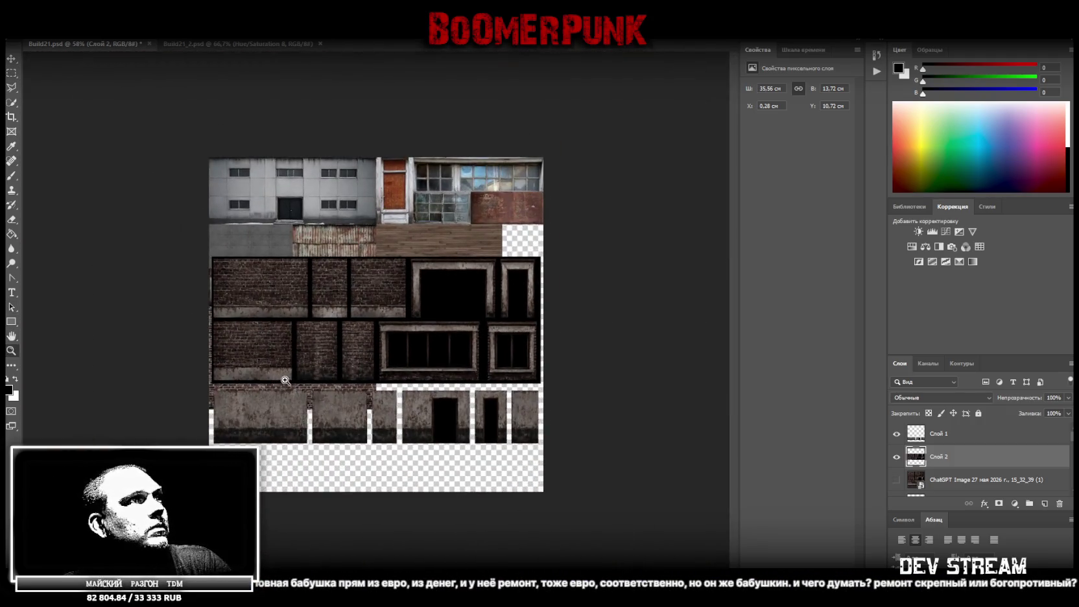
click(271, 404)
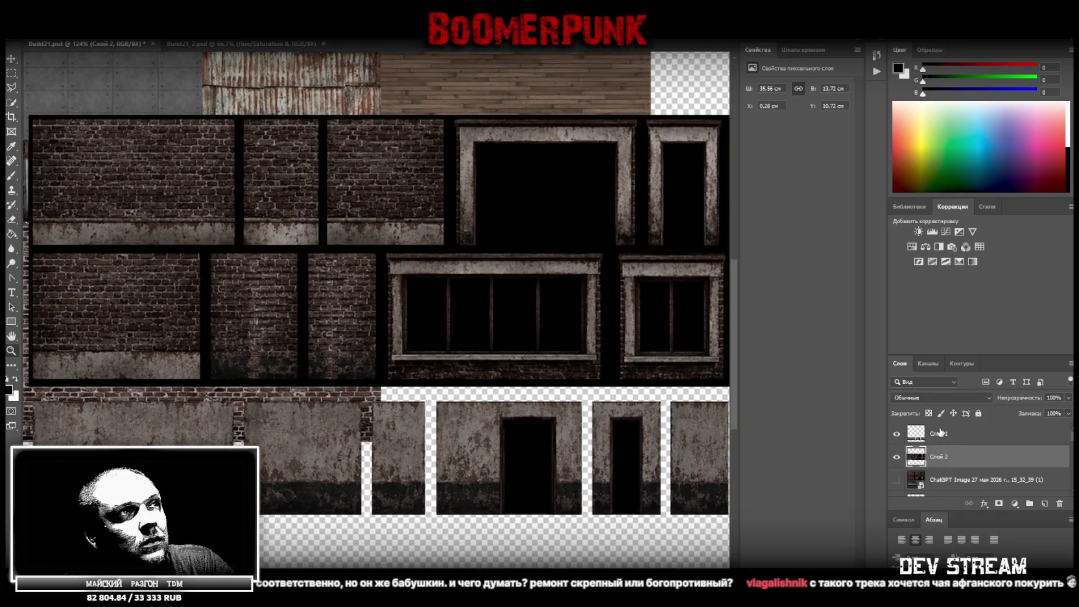
click(939, 434)
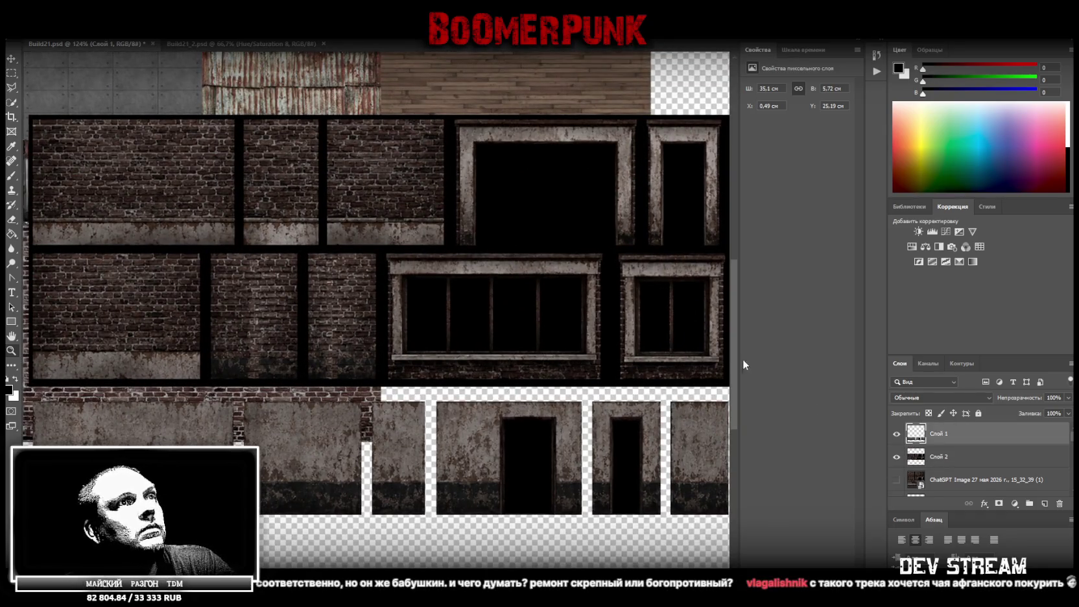
click(937, 457)
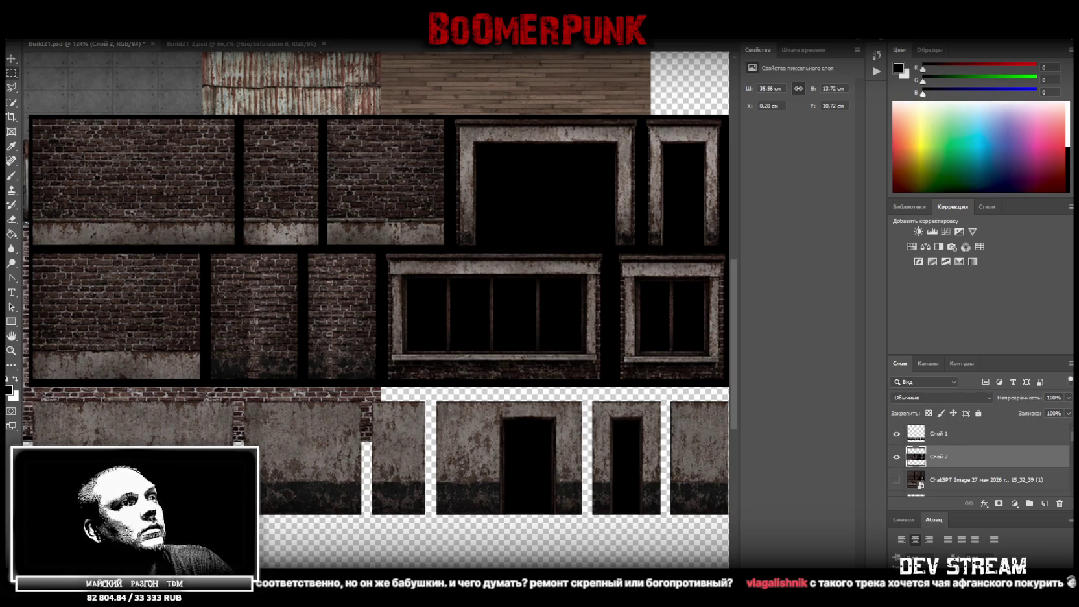
scroll(594, 406, right, 2)
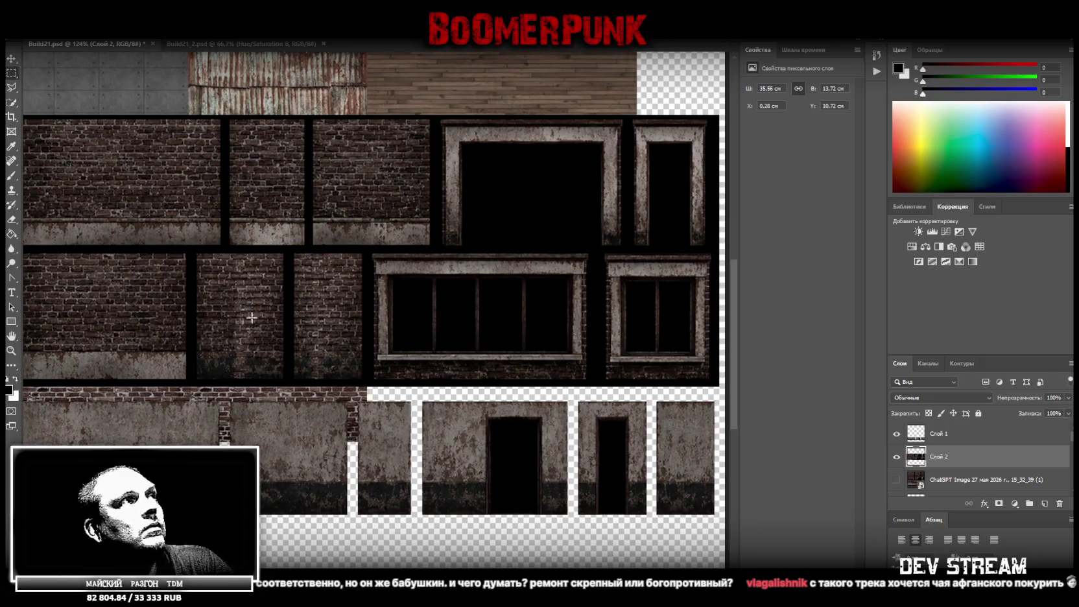
scroll(299, 374, down, 2)
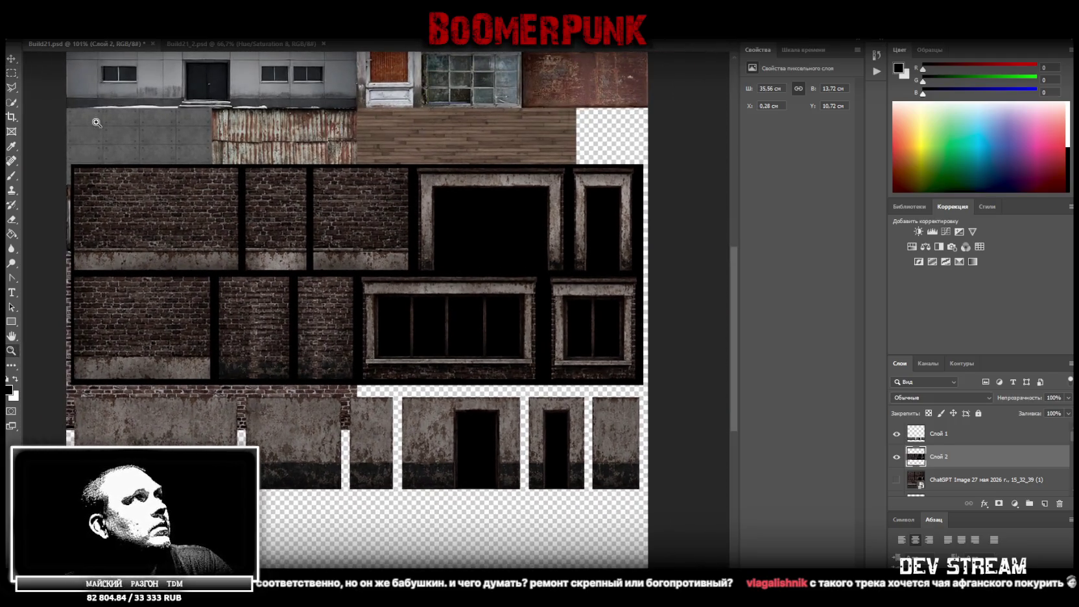
click(13, 162)
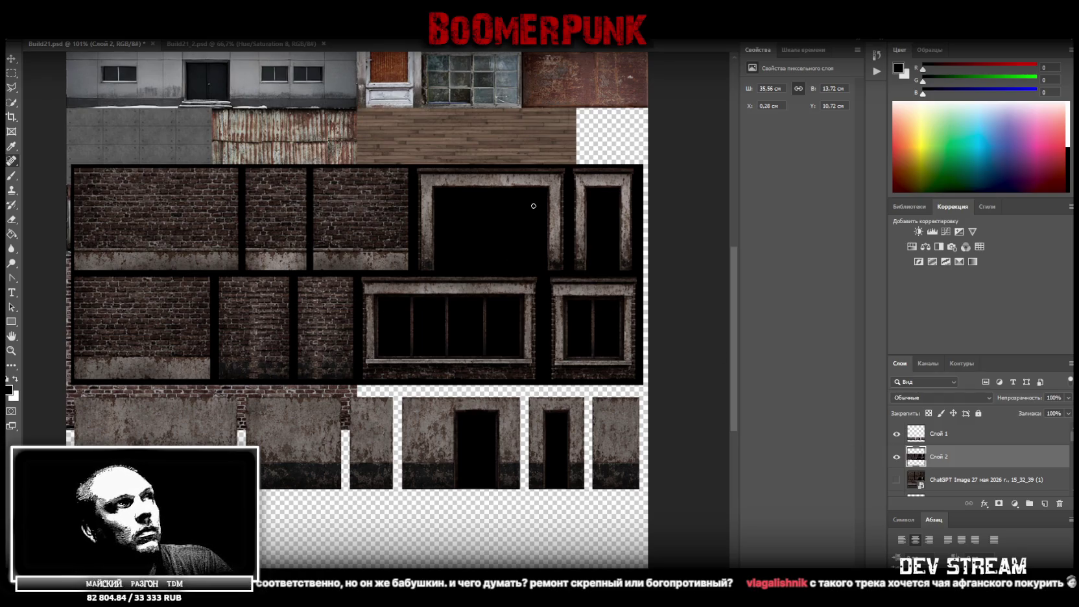
Step: Drop a trial doorway selection and delete layers Слой 1 and Слой 2
key(w)
click(457, 227)
key(l)
right_click(11, 88)
click(58, 86)
key(ctrl+d)
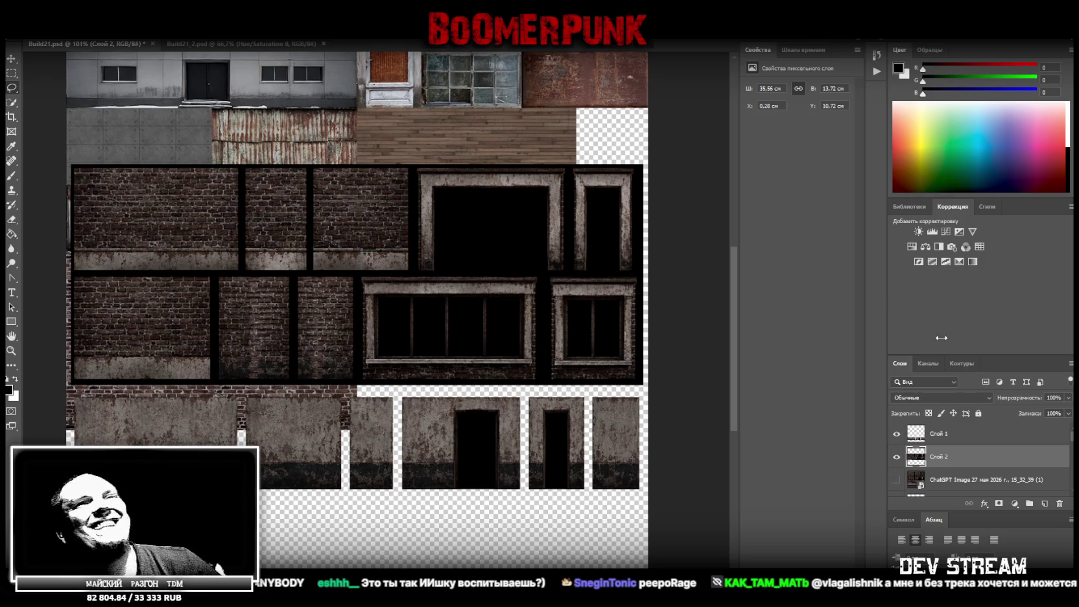
shift+click(961, 434)
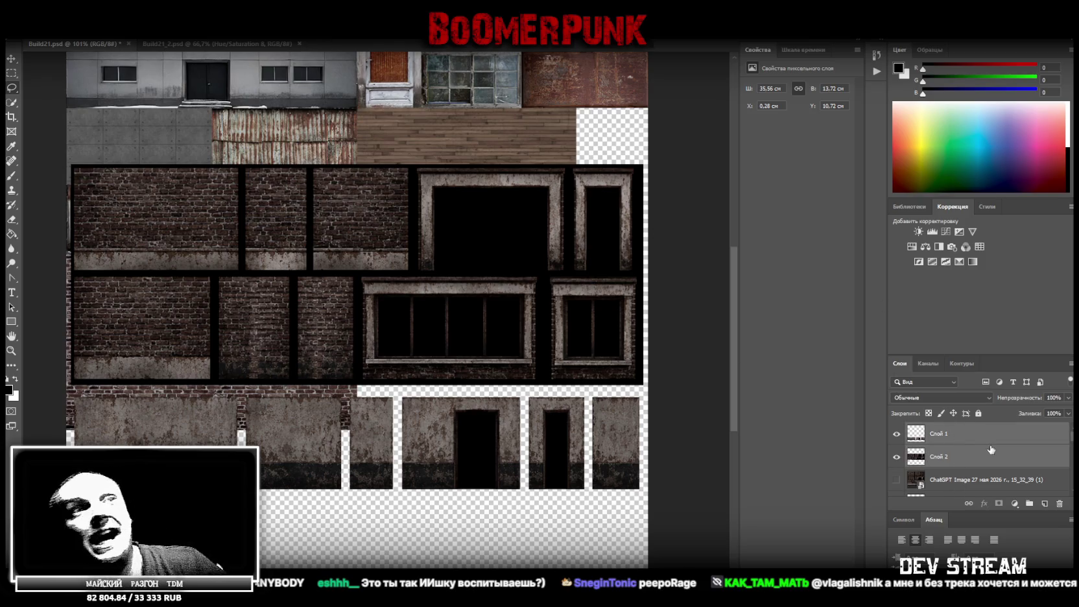
key(Delete)
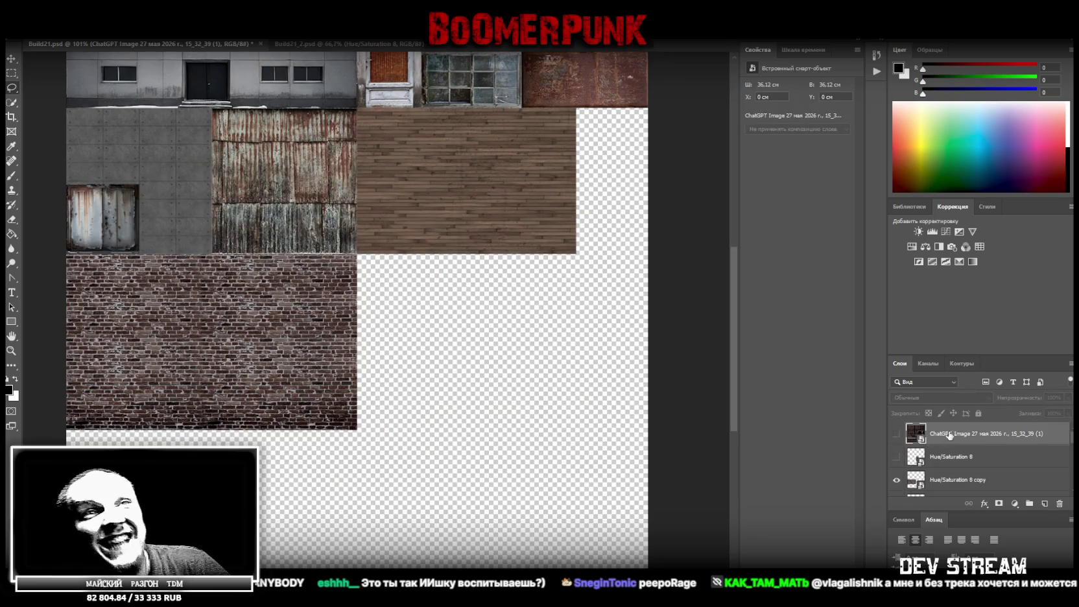
Step: Delete the hidden facade layer and place the facade image on the atlas, raised 2.23 cm
key(Delete)
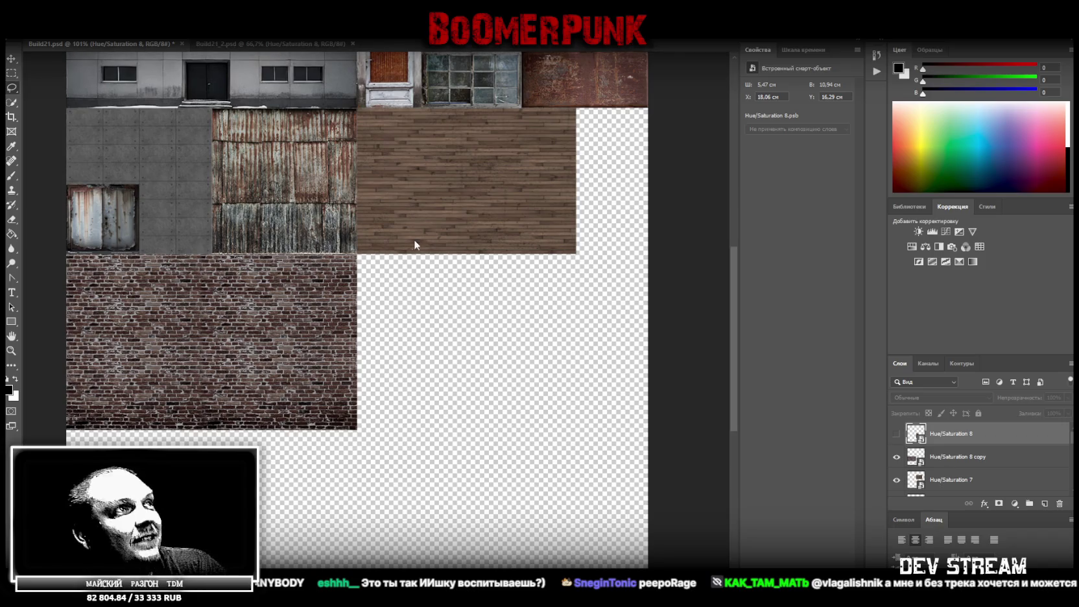
drag(412, 238, 434, 286)
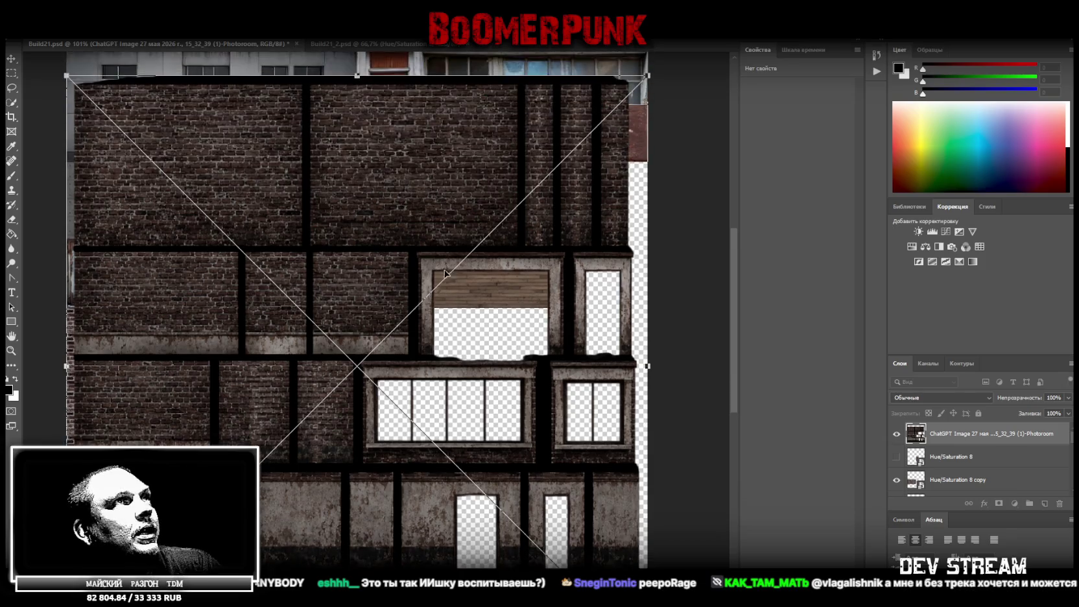
scroll(454, 279, up, 3)
drag(459, 295, 463, 274)
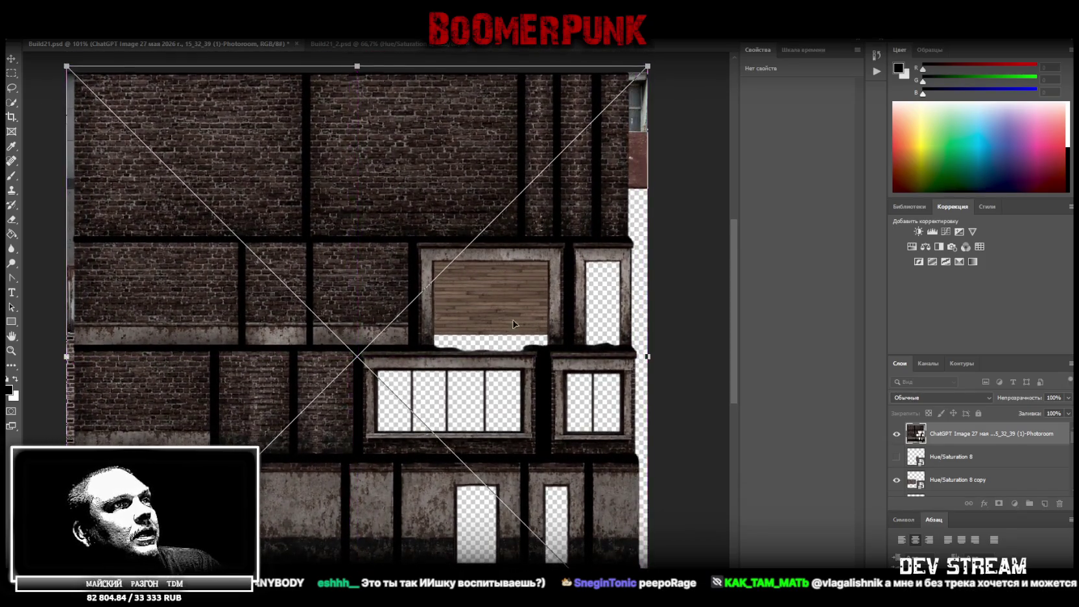
scroll(454, 280, down, 3)
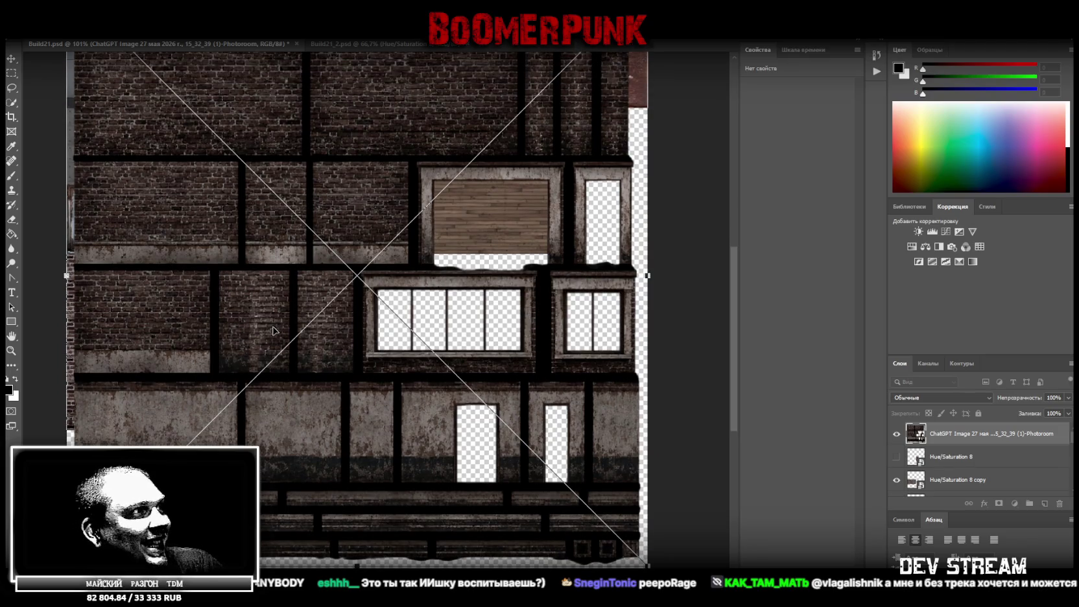
click(12, 74)
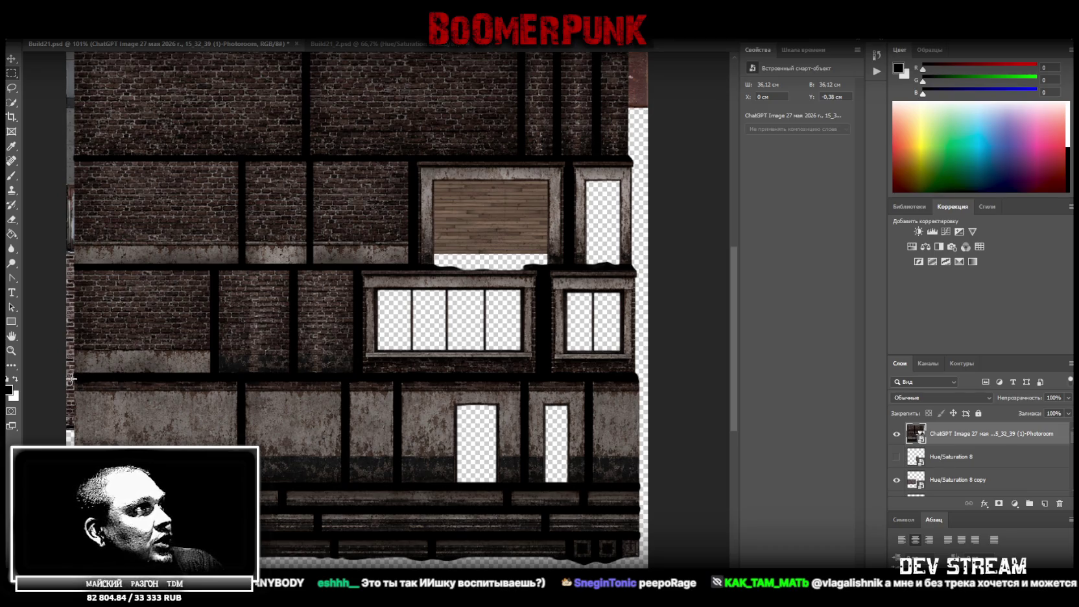
Step: Copy the ground-floor wall row with doors onto new layer Слой 1
drag(72, 381, 658, 485)
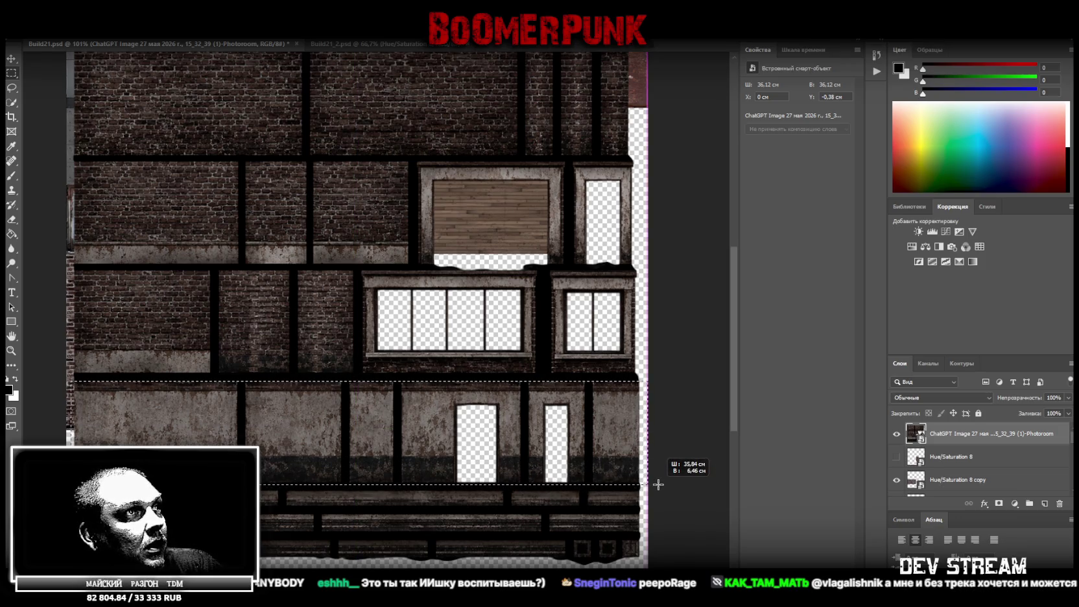
right_click(174, 222)
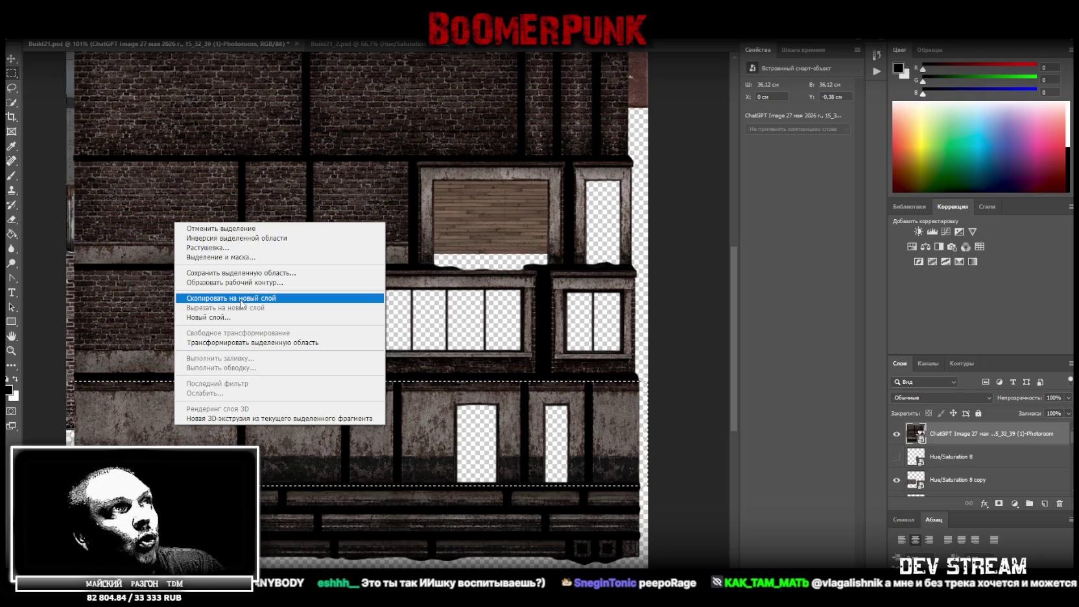
click(241, 299)
Step: Copy the brick and window rows from the ChatGPT Image layer onto new layer Слой 2
click(947, 458)
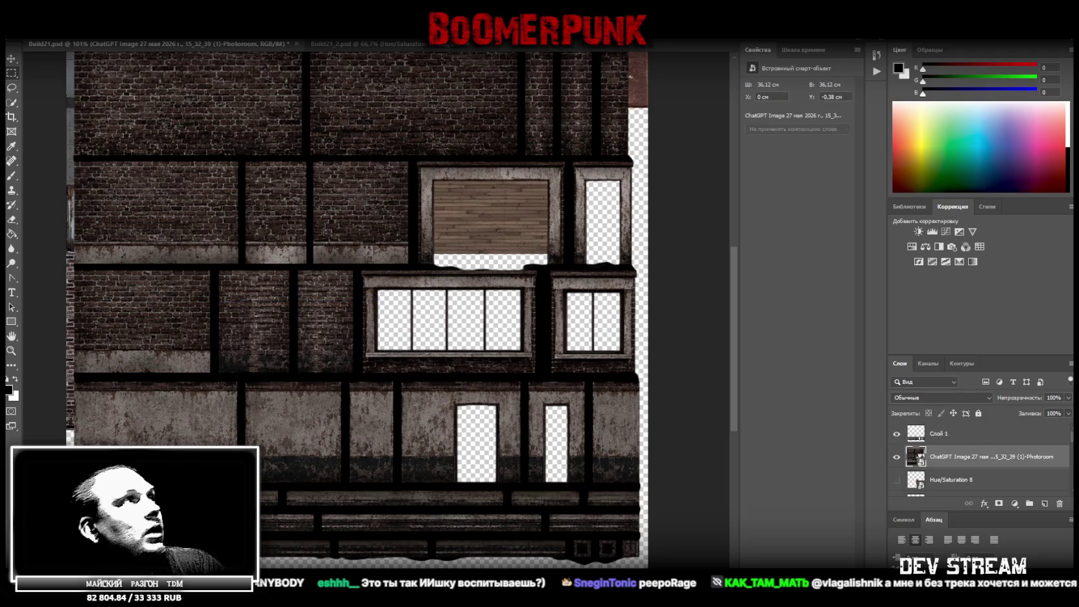
drag(72, 157, 639, 377)
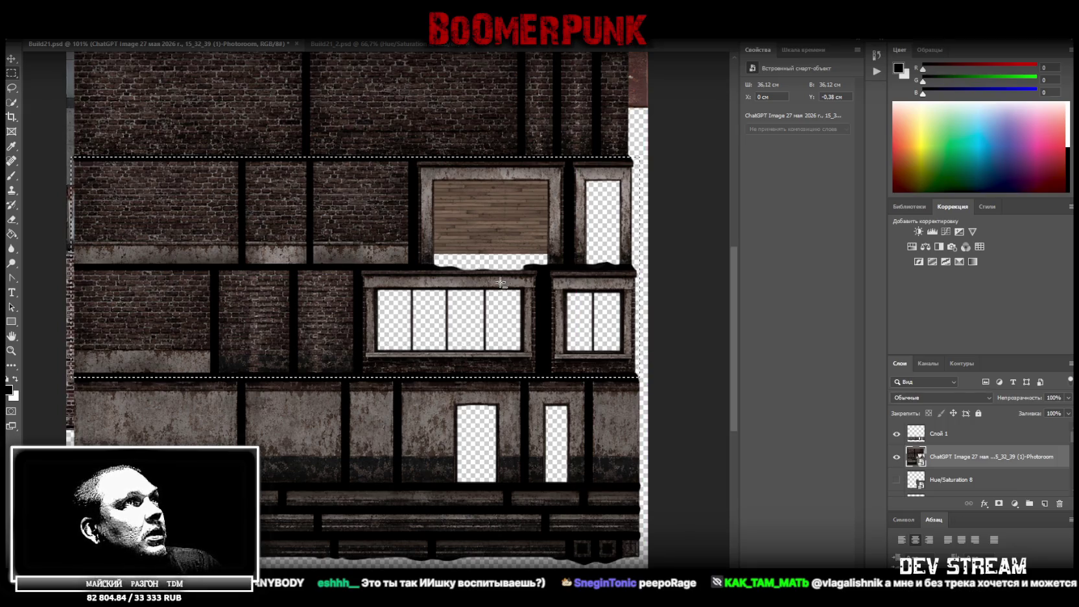
right_click(460, 263)
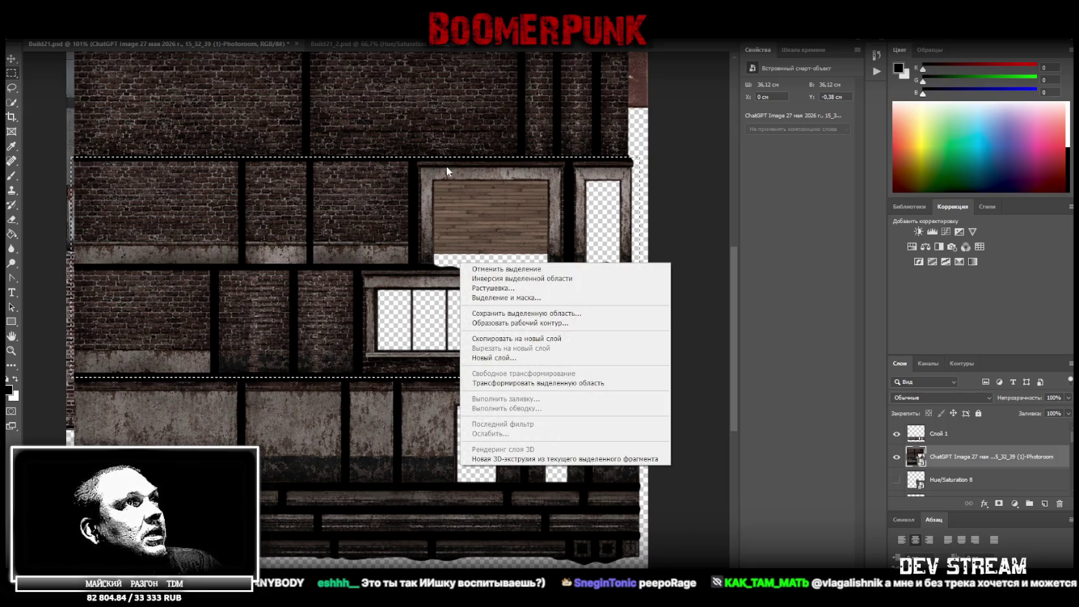
click(559, 338)
click(974, 485)
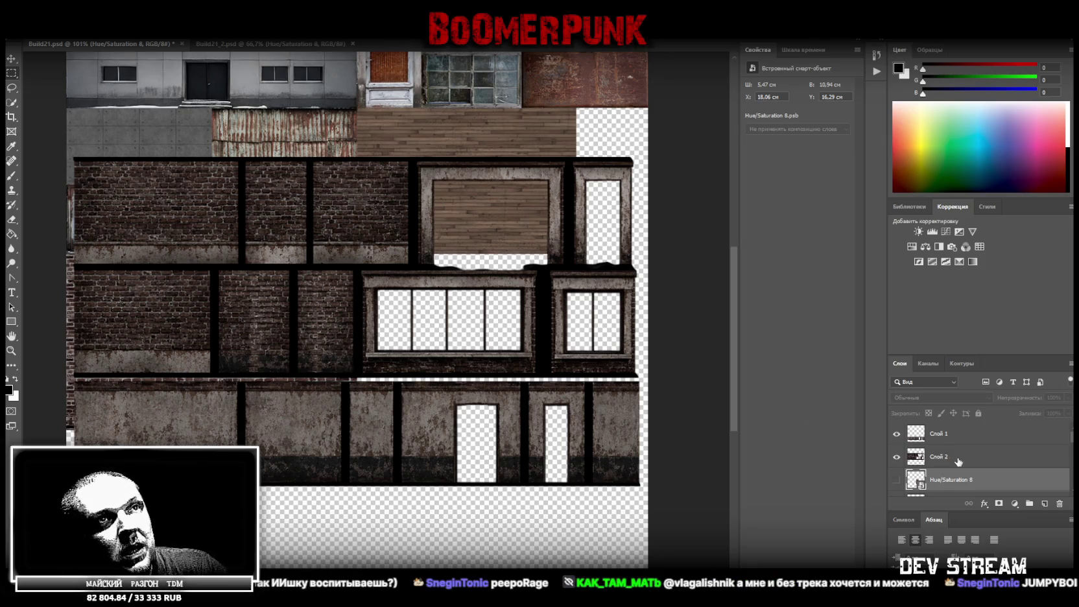
click(938, 441)
Step: Zoom in and marquee the ground-floor wall strip on Слой 1, trimming its top and edge
click(12, 350)
drag(269, 491, 399, 506)
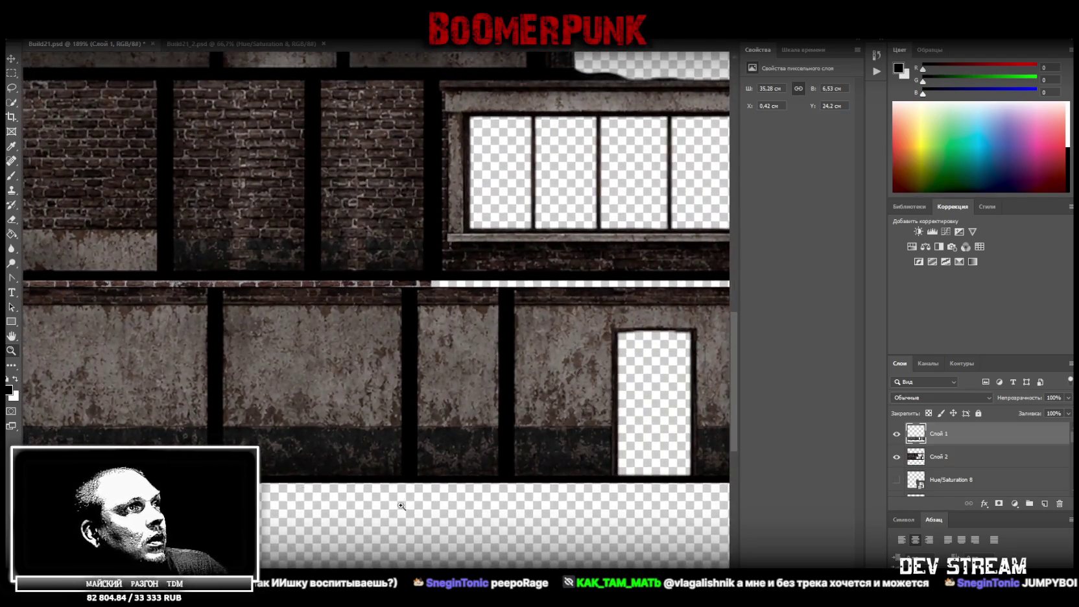
scroll(399, 506, left, 5)
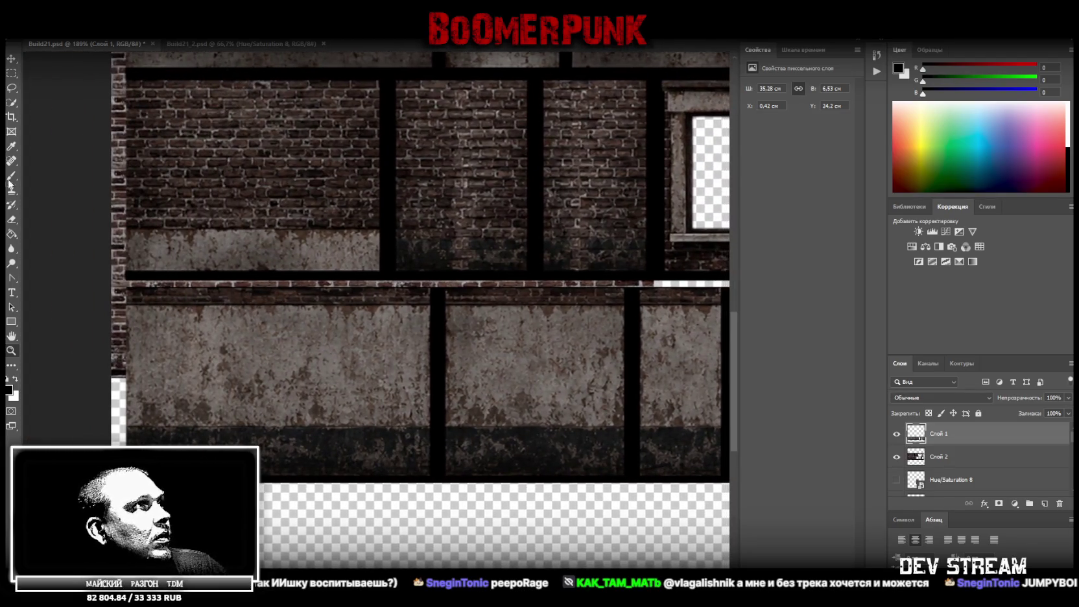
click(12, 72)
mouse_move(117, 281)
mouse_down()
mouse_move(734, 492)
mouse_move(649, 484)
mouse_up()
mouse_move(658, 253)
mouse_down()
mouse_move(280, 279)
mouse_move(163, 273)
mouse_move(171, 304)
mouse_move(175, 277)
mouse_move(178, 303)
mouse_up()
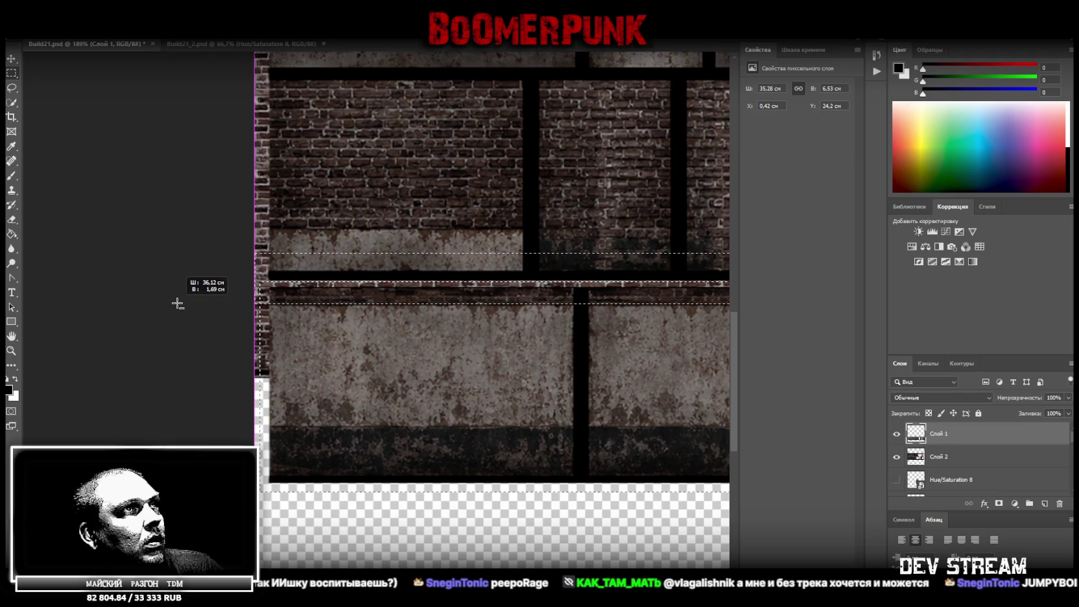
drag(177, 303, 178, 304)
drag(250, 383, 270, 512)
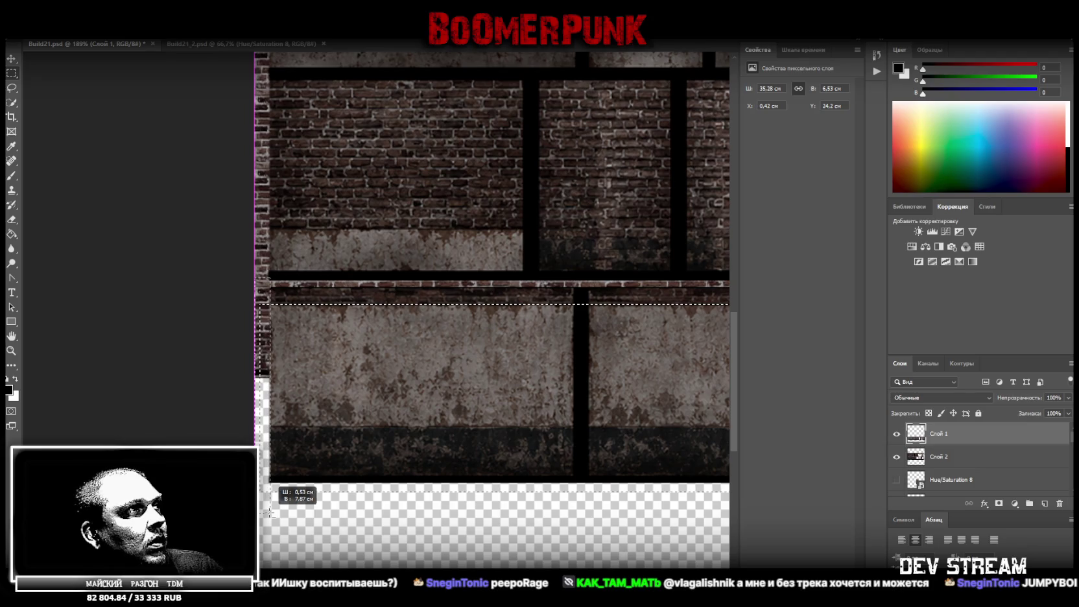
mouse_move(263, 510)
mouse_down()
mouse_move(778, 506)
mouse_move(340, 478)
mouse_up()
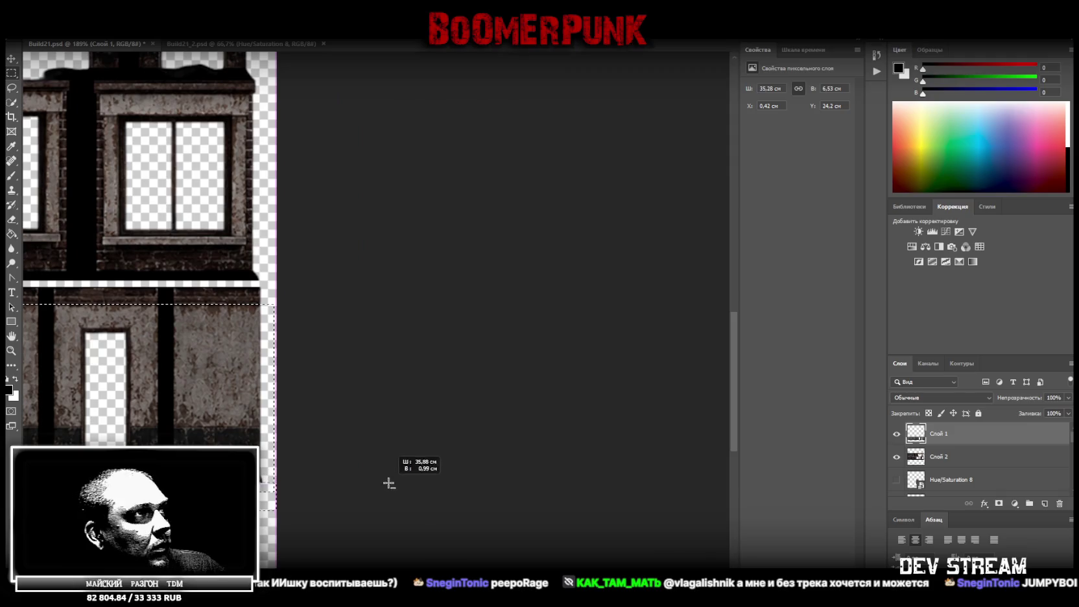
drag(340, 477, 309, 474)
drag(279, 283, 263, 540)
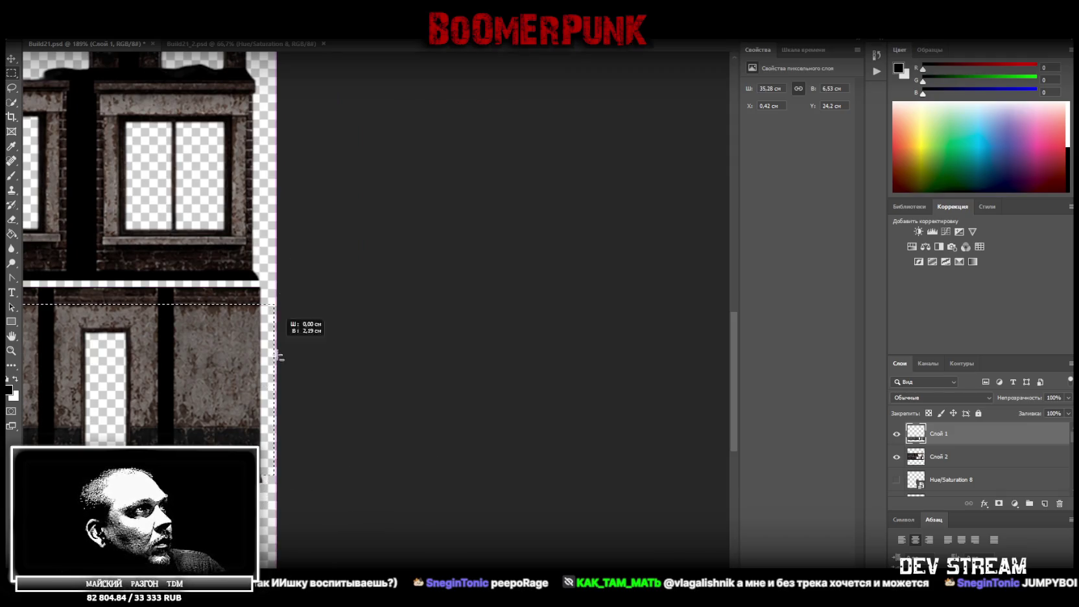
drag(263, 539, 261, 478)
Step: Subtract each black pillar from the wall strip selection
scroll(441, 501, left, 3)
scroll(442, 501, left, 3)
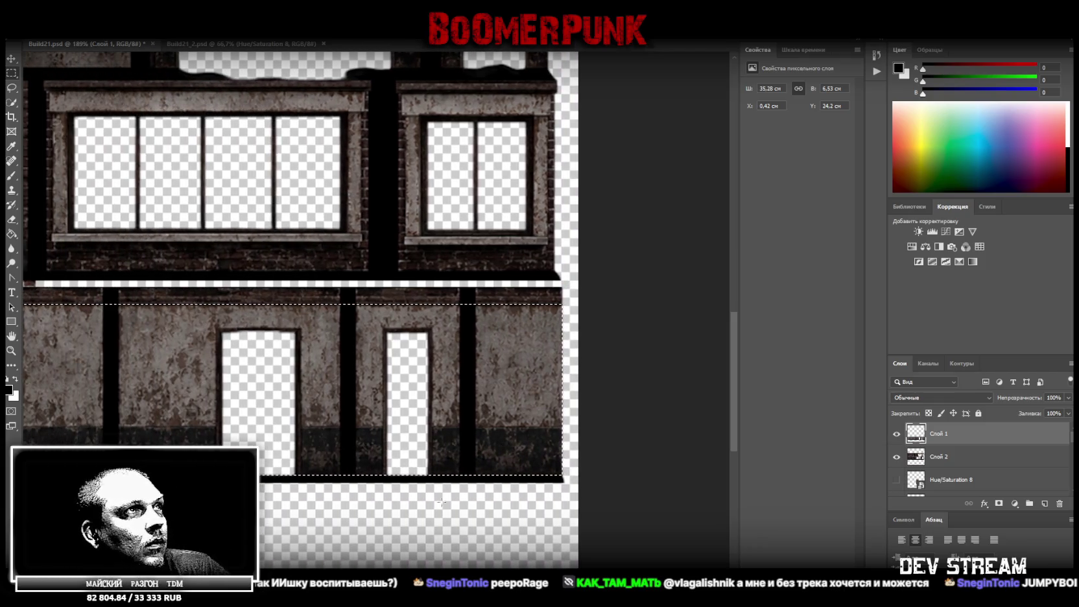
drag(460, 284, 475, 533)
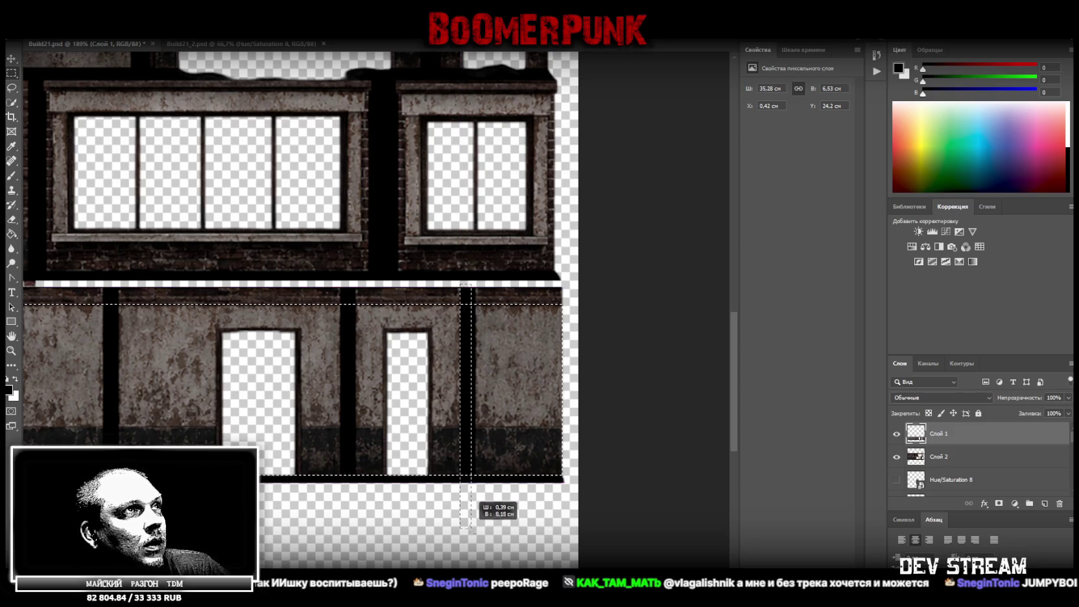
drag(476, 533, 475, 532)
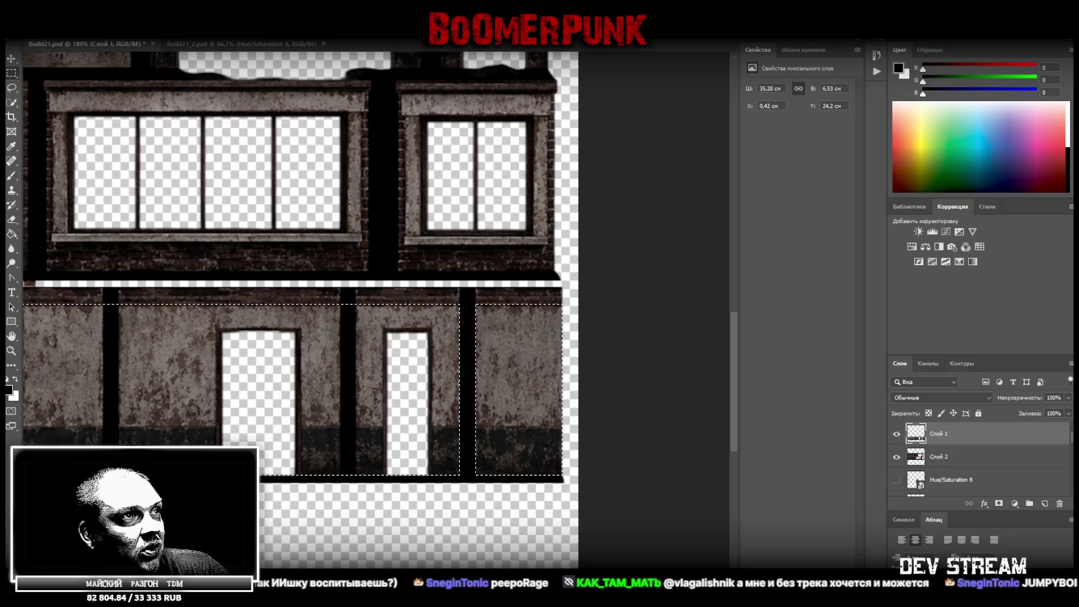
scroll(510, 473, left, 3)
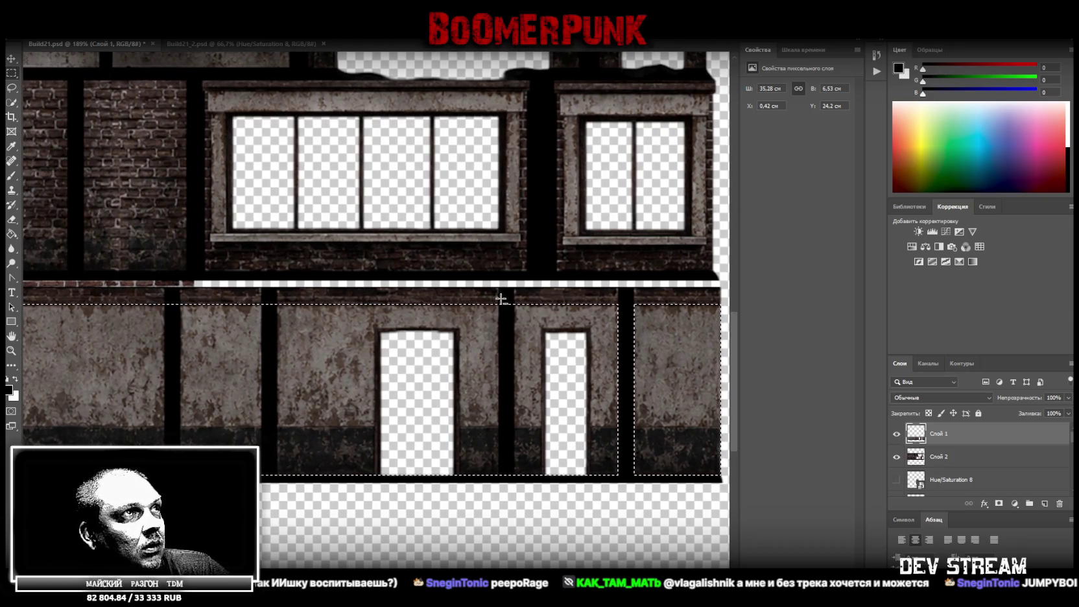
drag(500, 304, 515, 513)
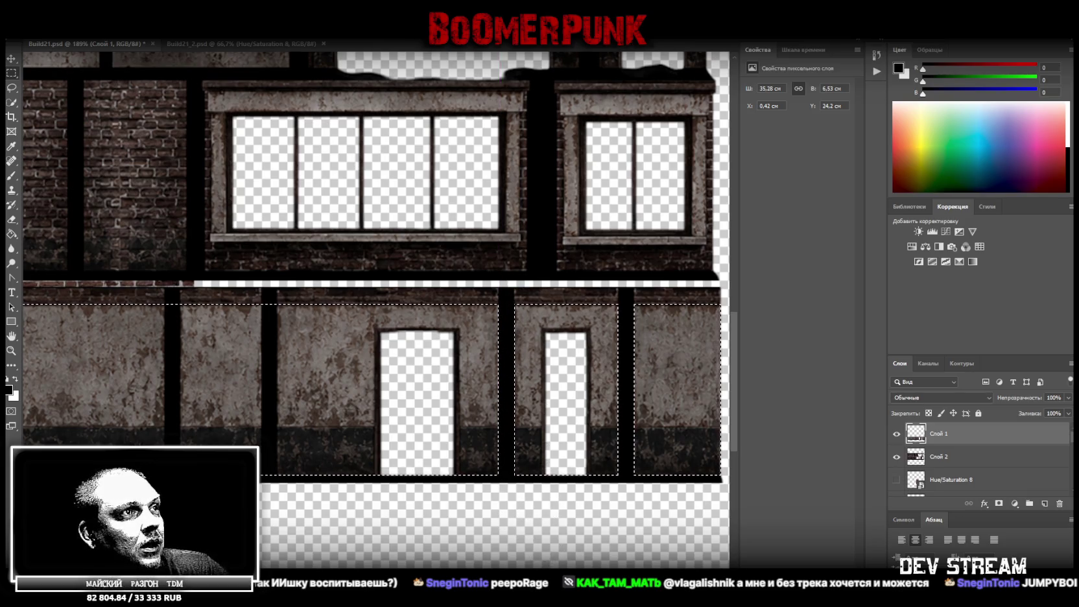
scroll(542, 523, left, 4)
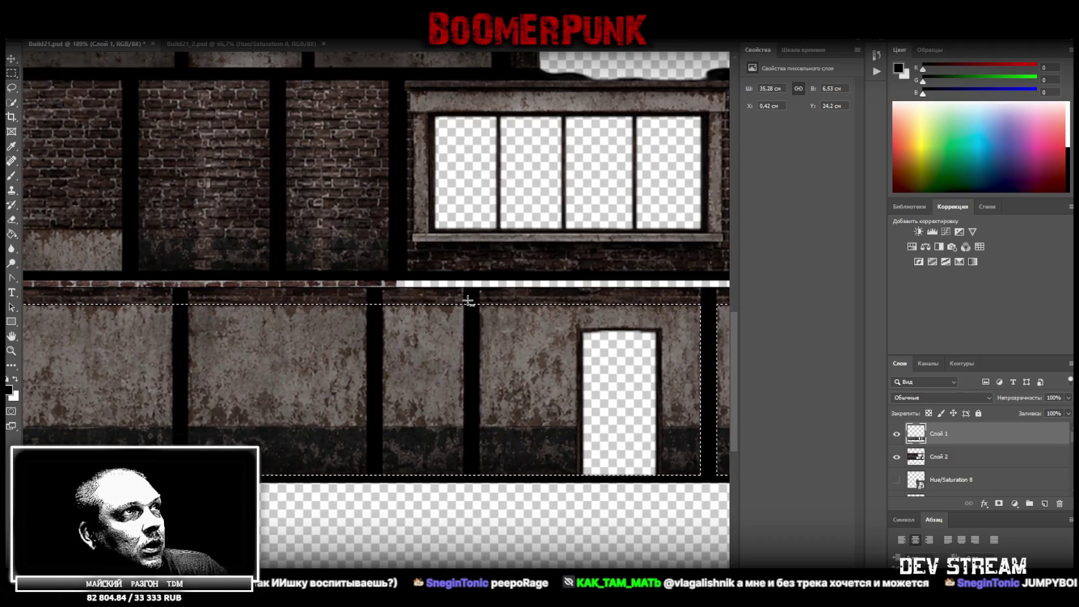
drag(464, 301, 480, 554)
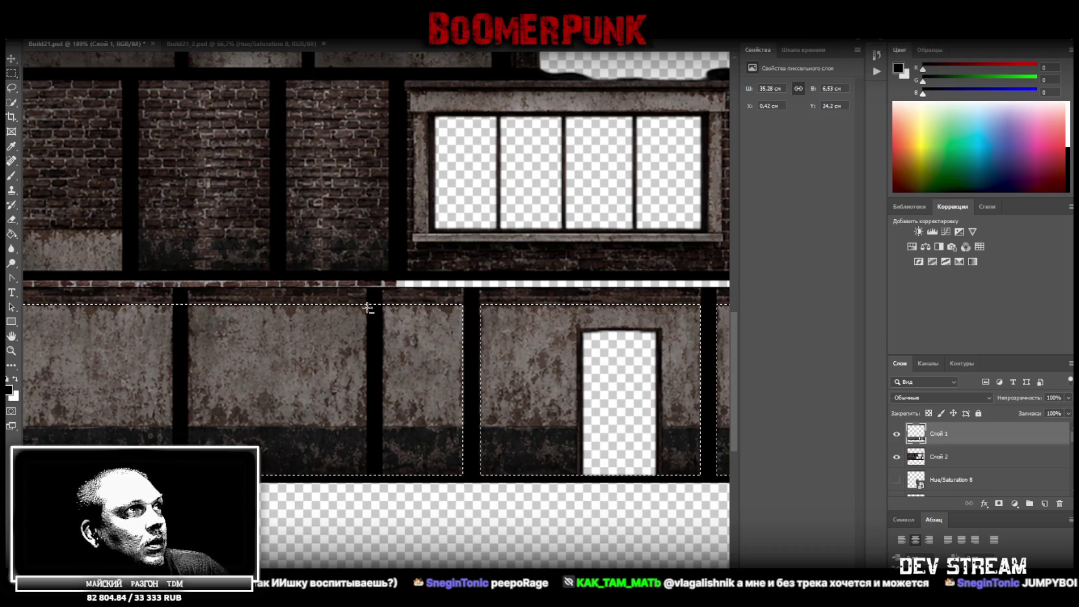
drag(367, 301, 384, 548)
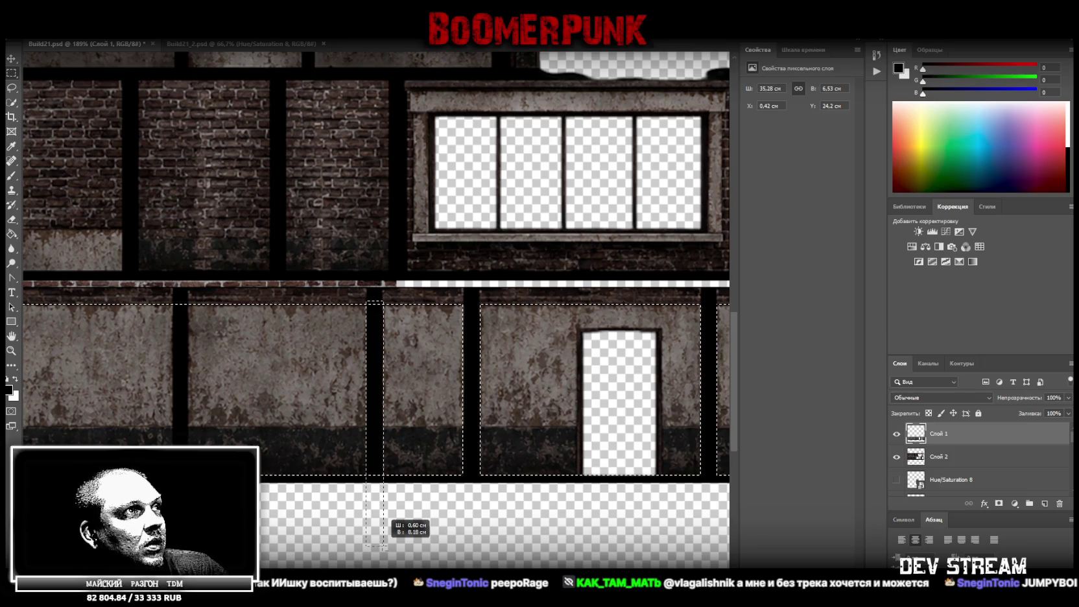
drag(384, 548, 384, 548)
scroll(376, 305, left, 5)
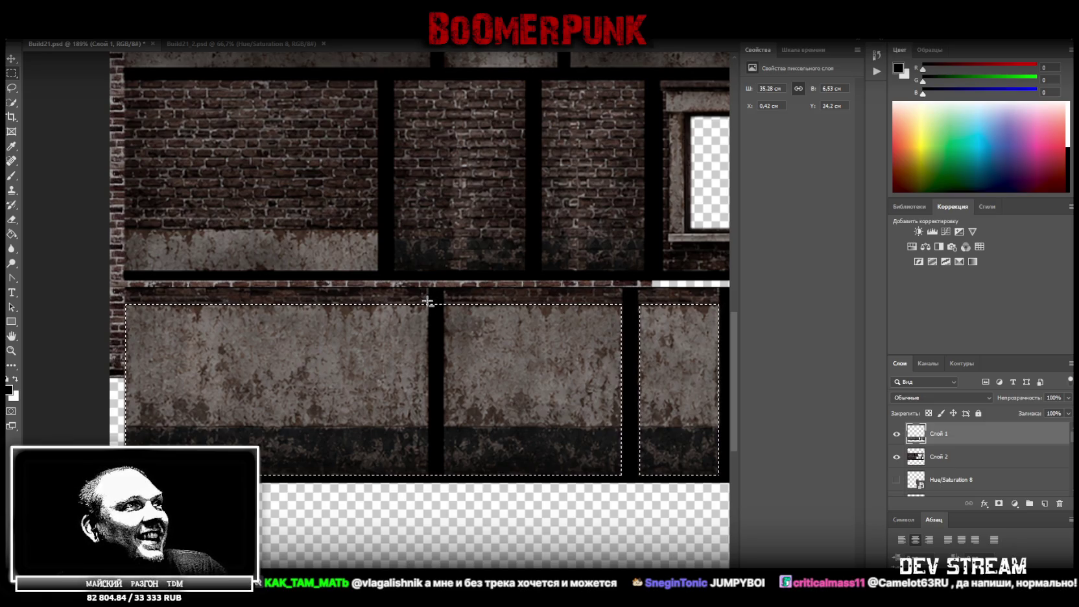
drag(428, 301, 445, 520)
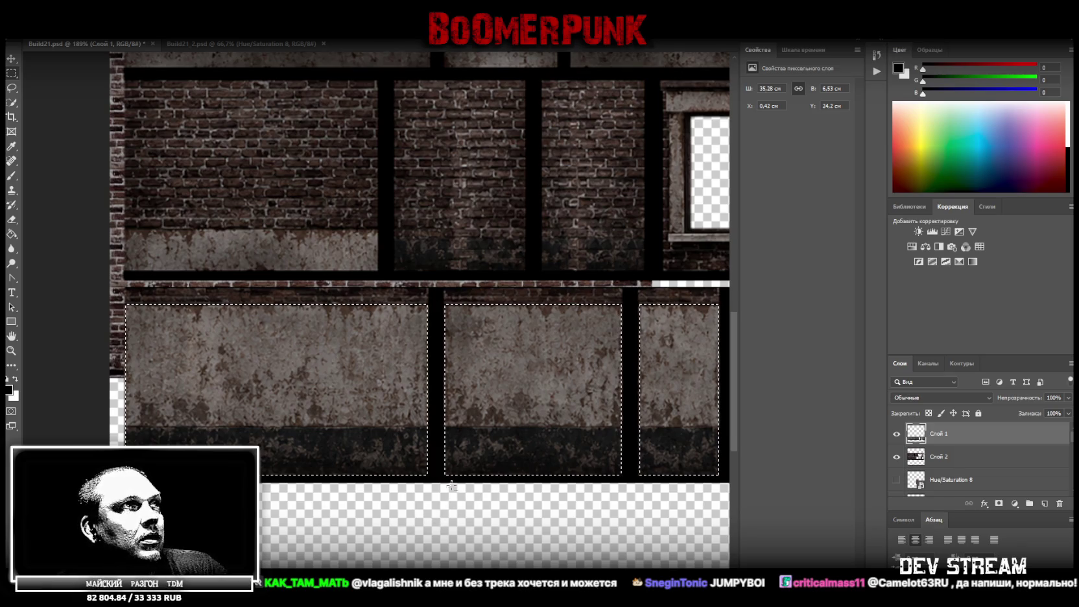
Step: Cut the wall panels onto new layer Слой 3 and delete the leftover Слой 1
right_click(300, 322)
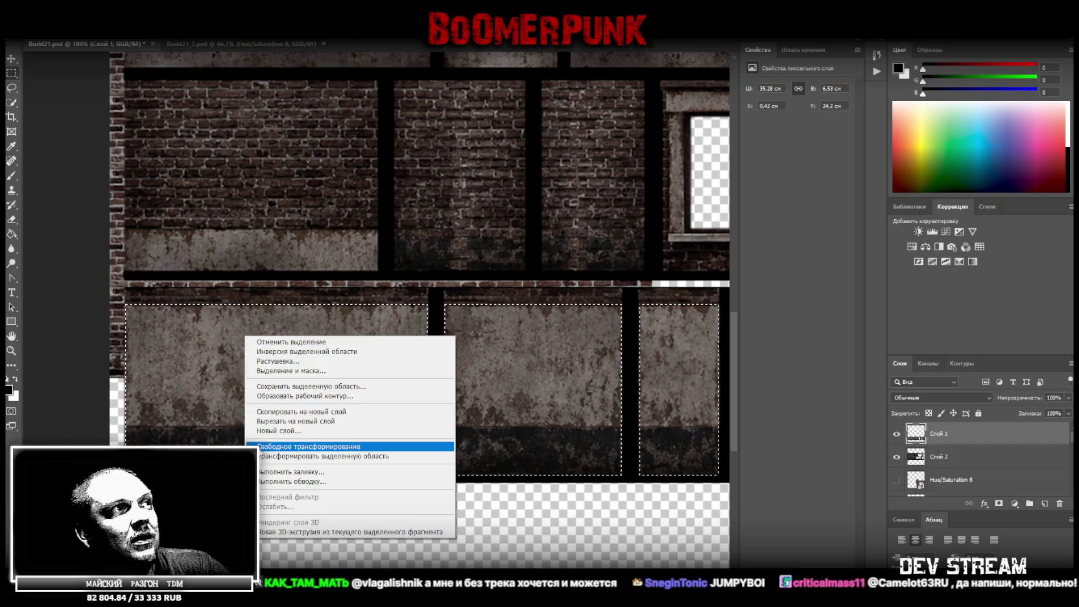
click(292, 421)
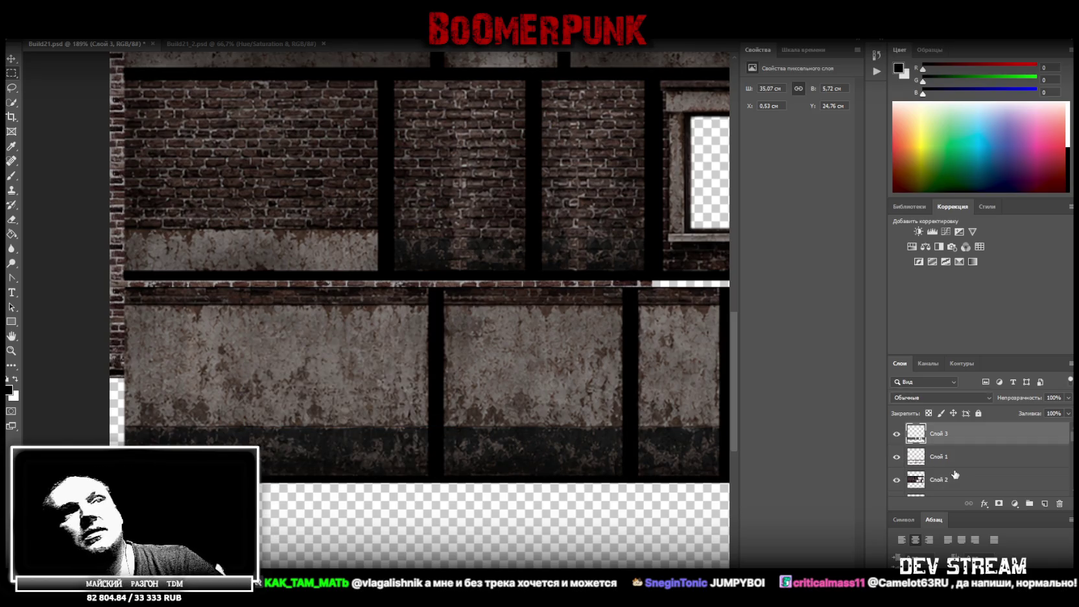
key(alt+bracketleft)
key(Delete)
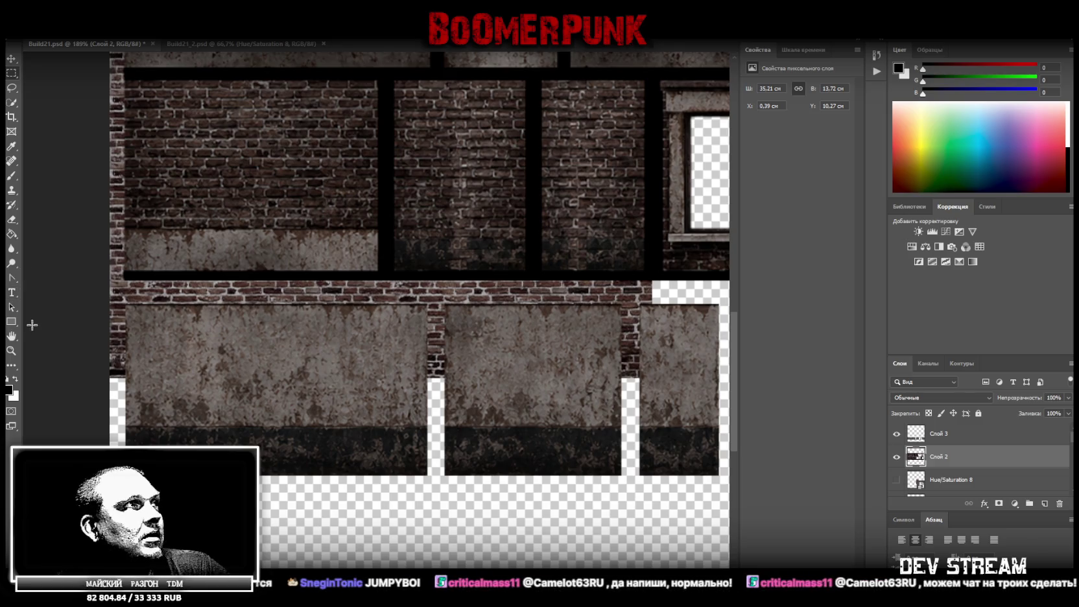
Step: Move the brick-and-window panels up and the wall panels to the atlas bottom
click(12, 348)
scroll(590, 435, down, 5)
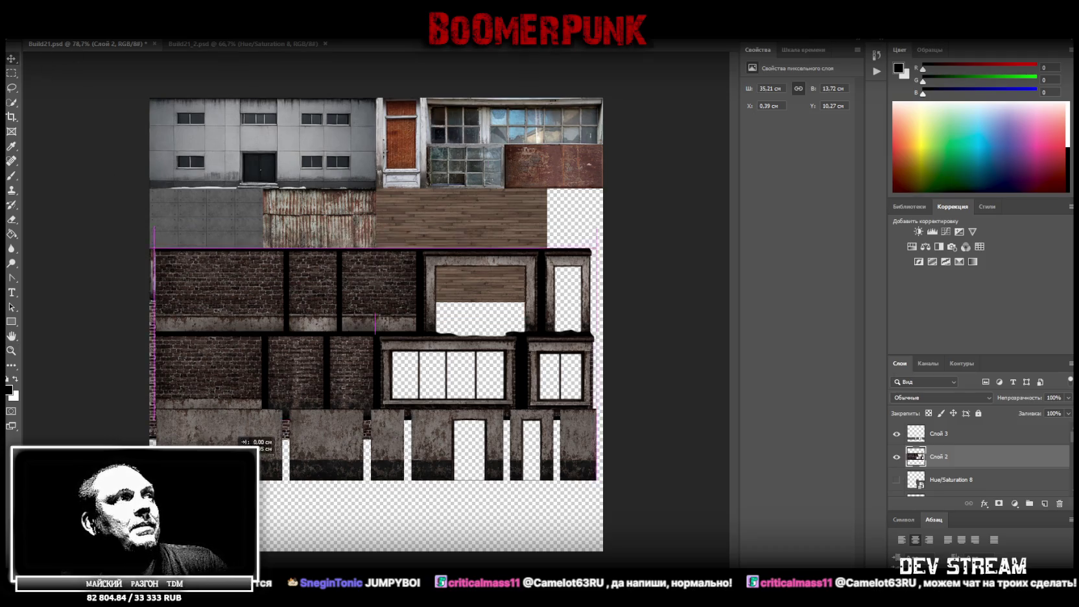
drag(197, 392, 200, 325)
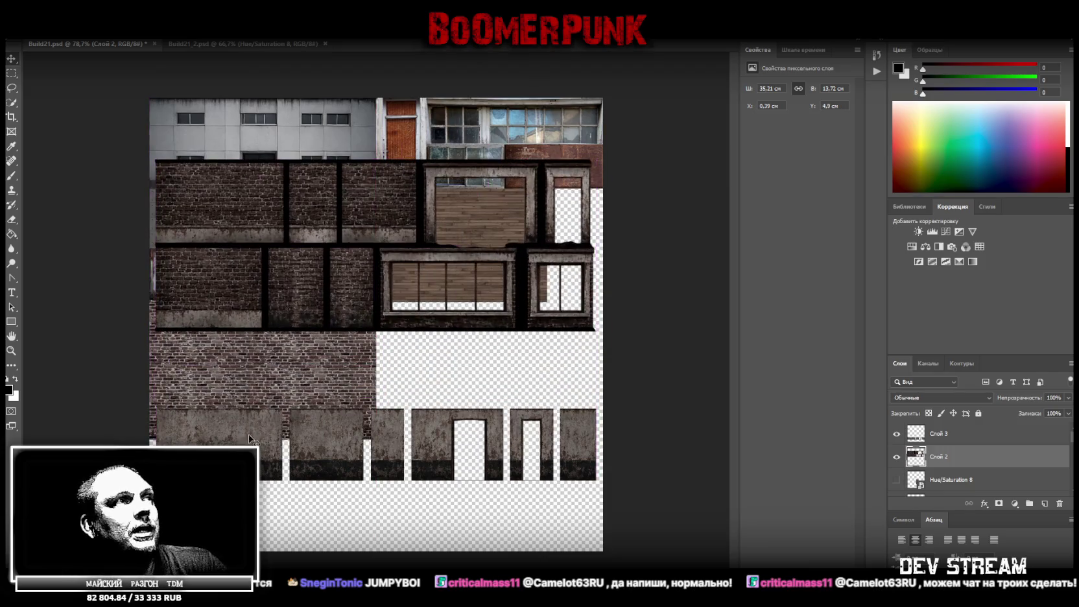
click(960, 441)
drag(175, 443, 168, 514)
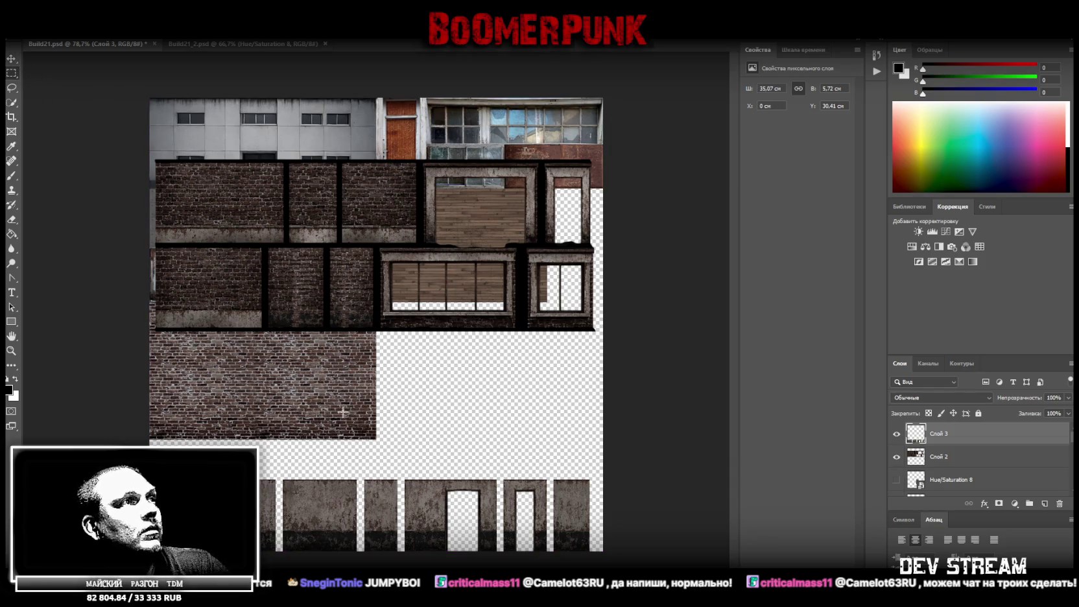
Step: Copy the bottom wall strip to a new layer and shift it left
drag(283, 467, 546, 557)
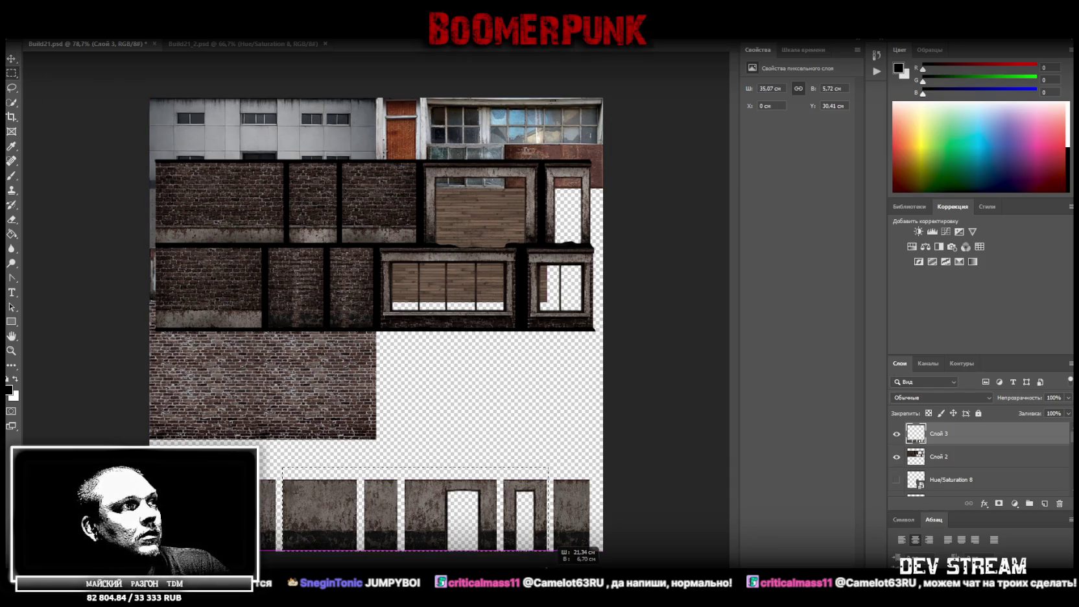
drag(596, 454, 280, 554)
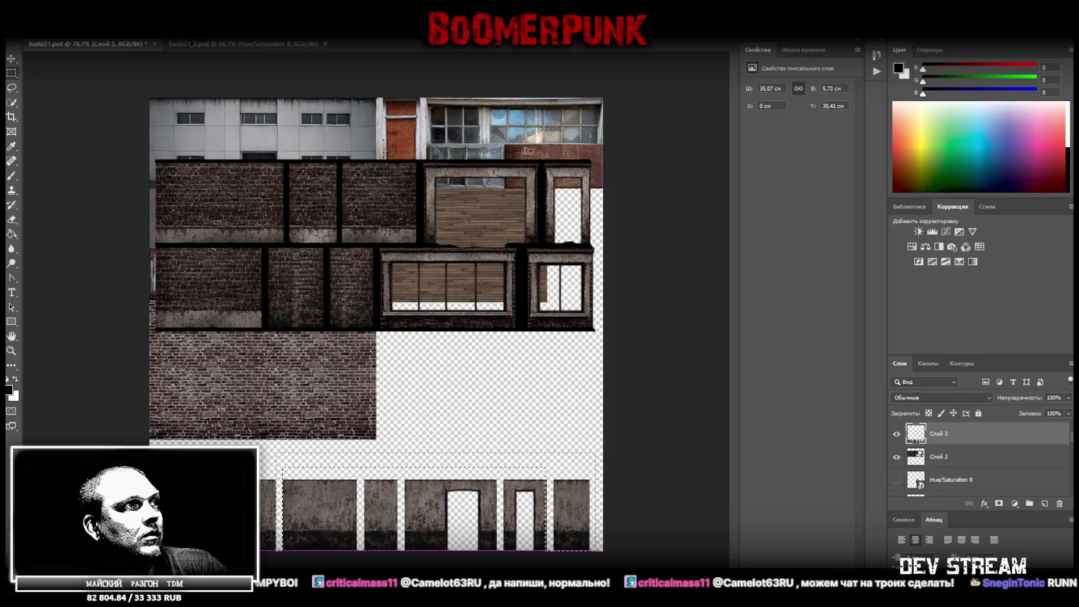
right_click(319, 513)
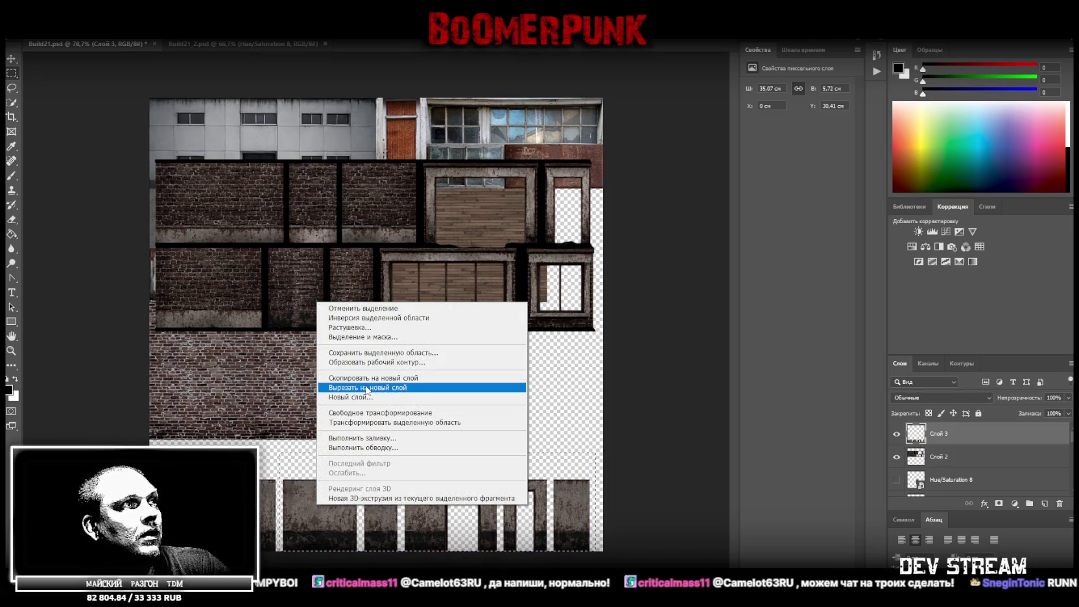
click(389, 387)
click(11, 350)
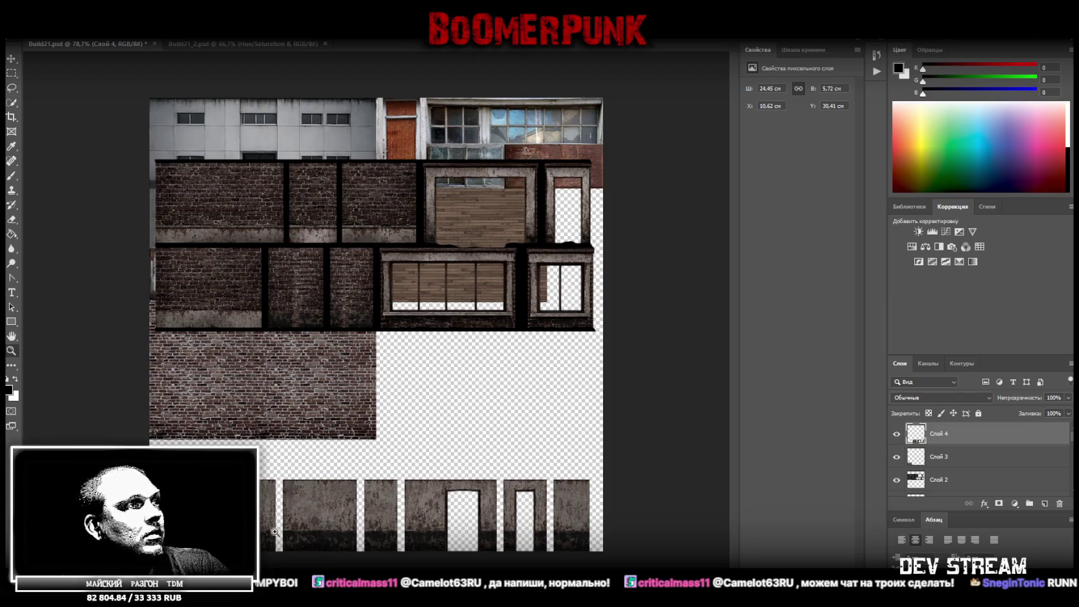
drag(275, 533, 305, 433)
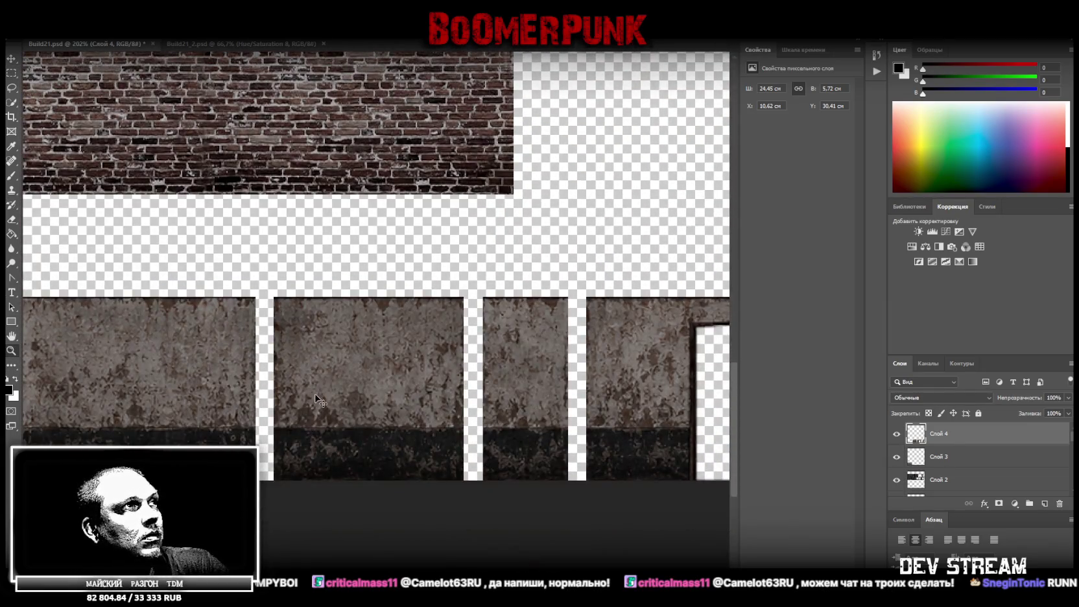
drag(316, 399, 318, 388)
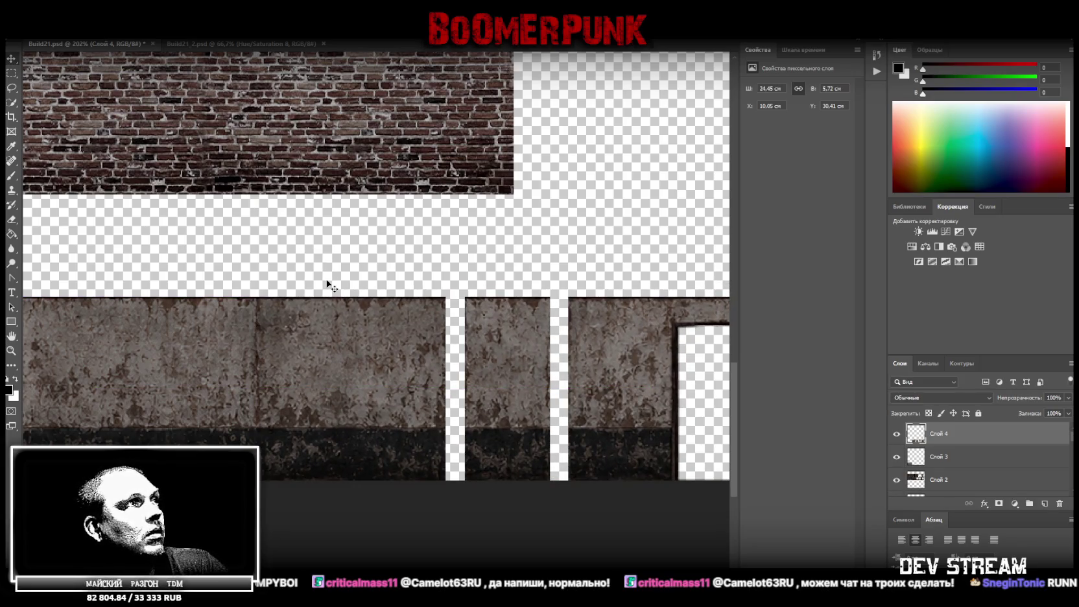
click(11, 350)
alt+click(556, 412)
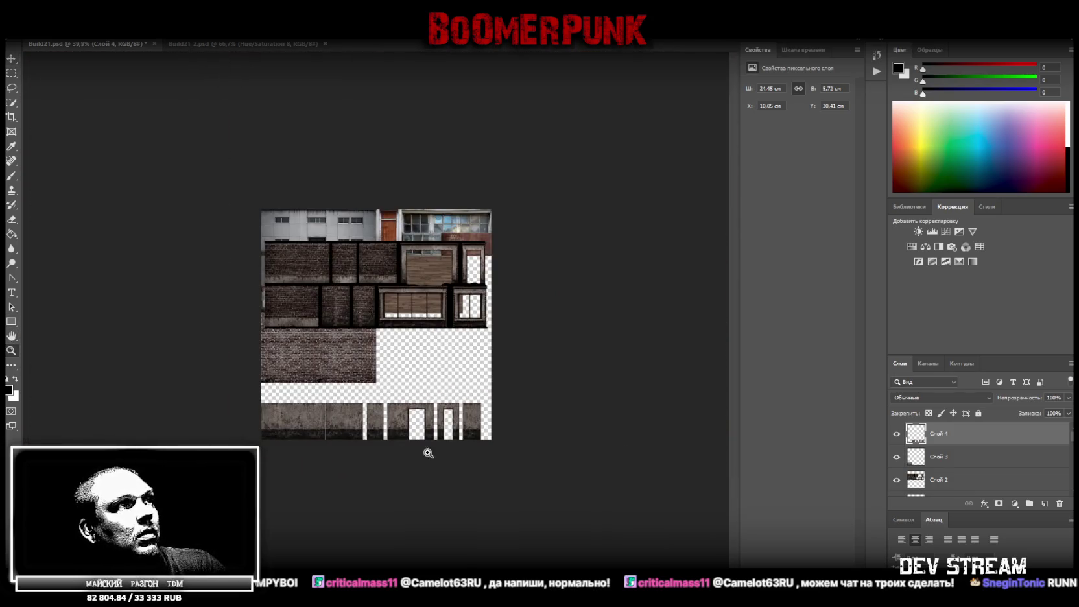
click(433, 452)
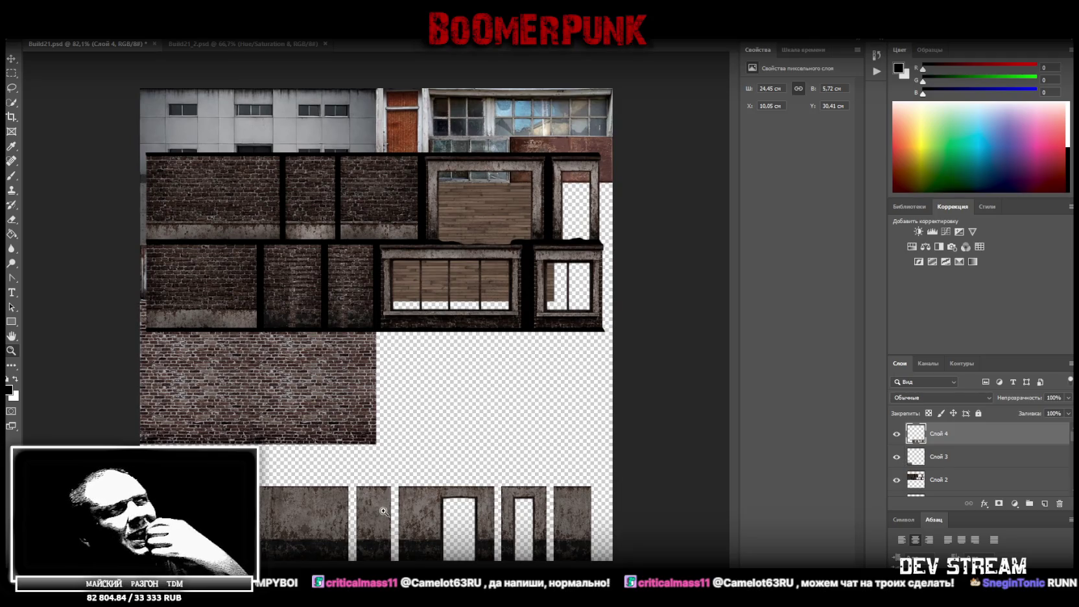
Step: Copy the bottom row of wall tiles to a new layer and shift it right
click(11, 75)
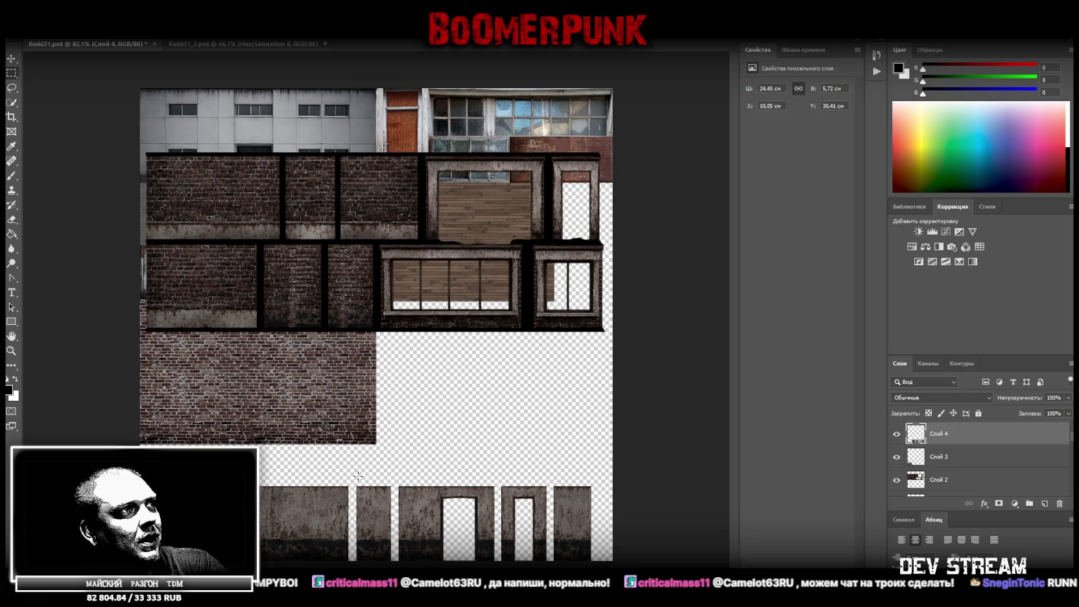
drag(354, 475, 604, 561)
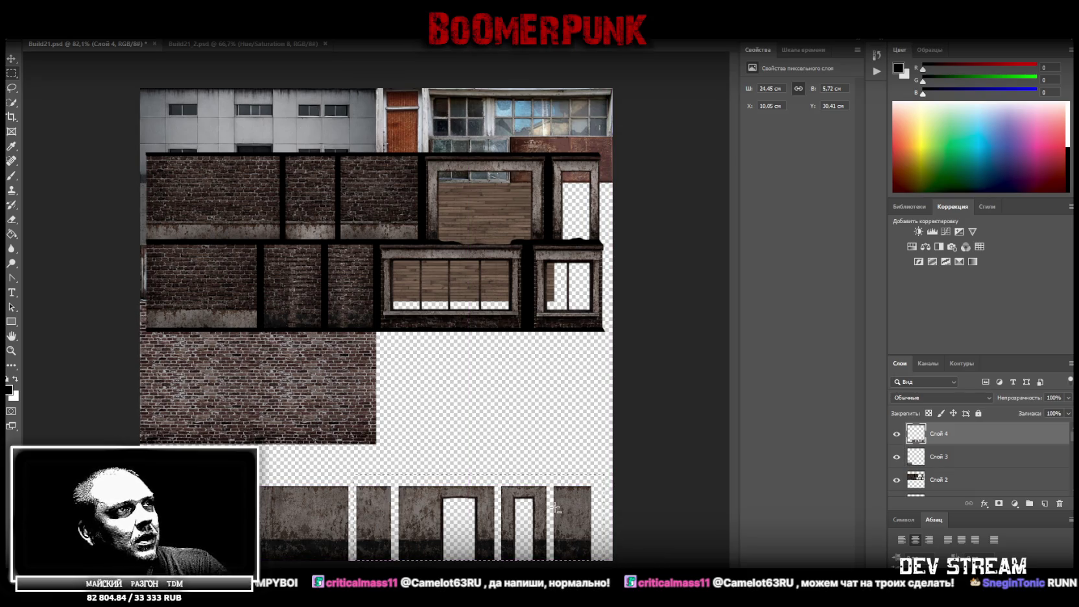
right_click(559, 508)
click(597, 400)
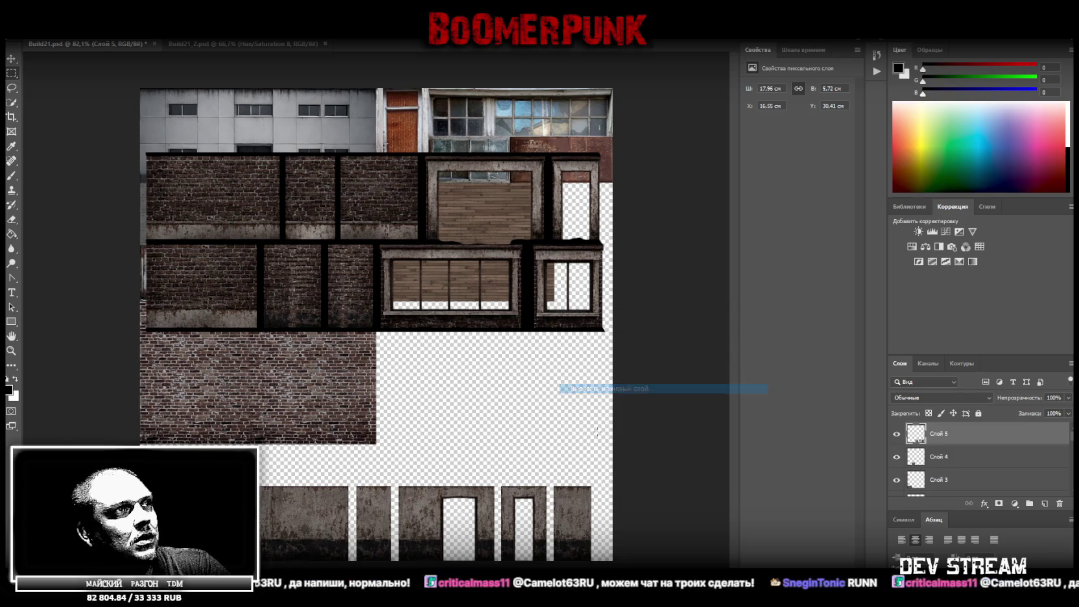
drag(599, 550, 600, 536)
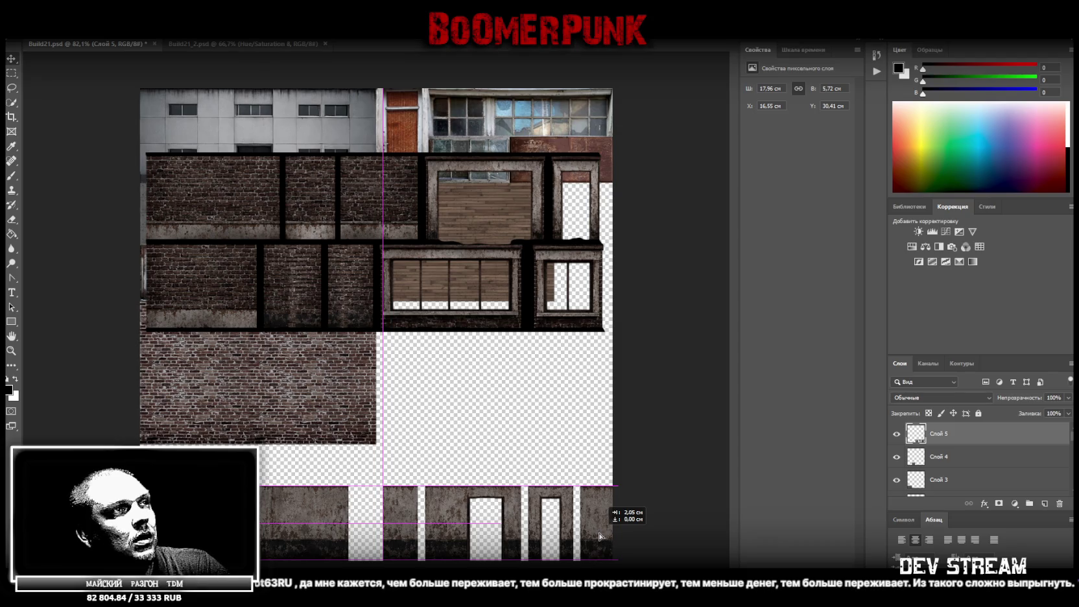
drag(600, 536, 600, 537)
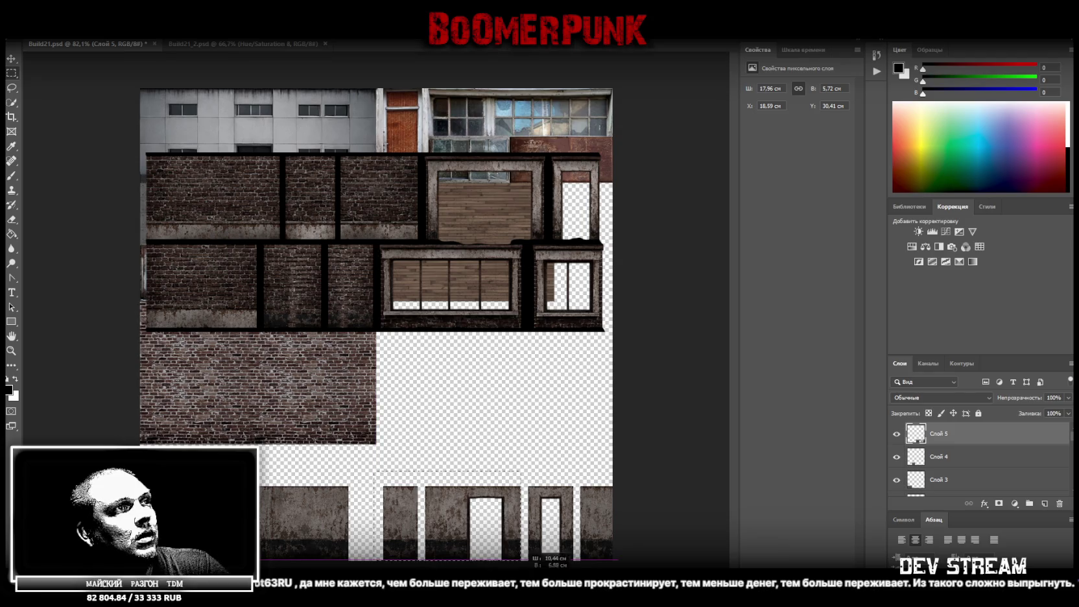
Step: Copy the bottom door tiles to a new layer and shift them slightly right
drag(375, 472, 576, 561)
right_click(554, 513)
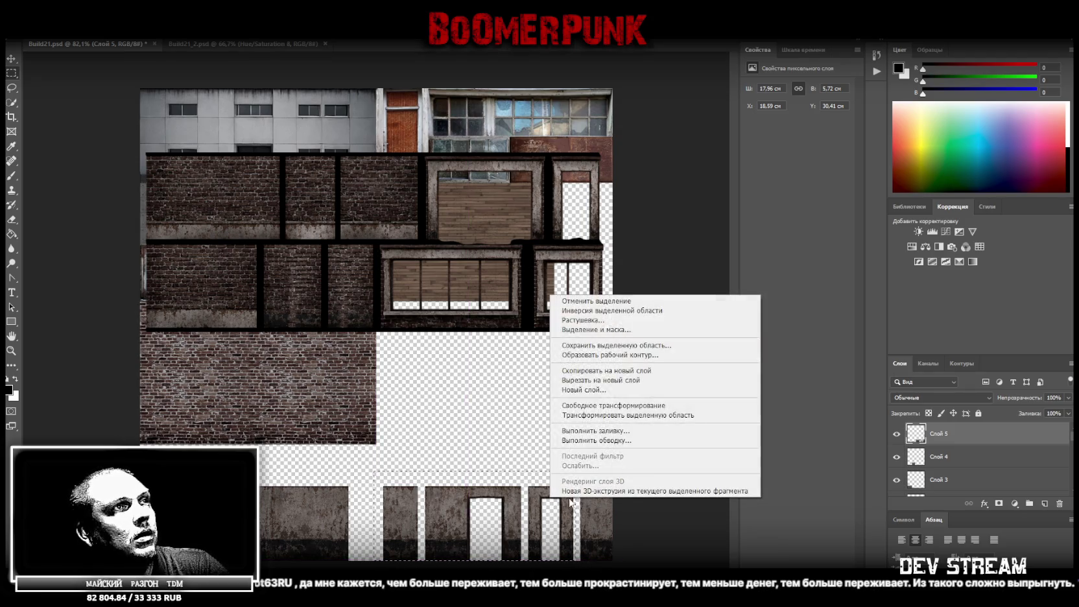
click(584, 379)
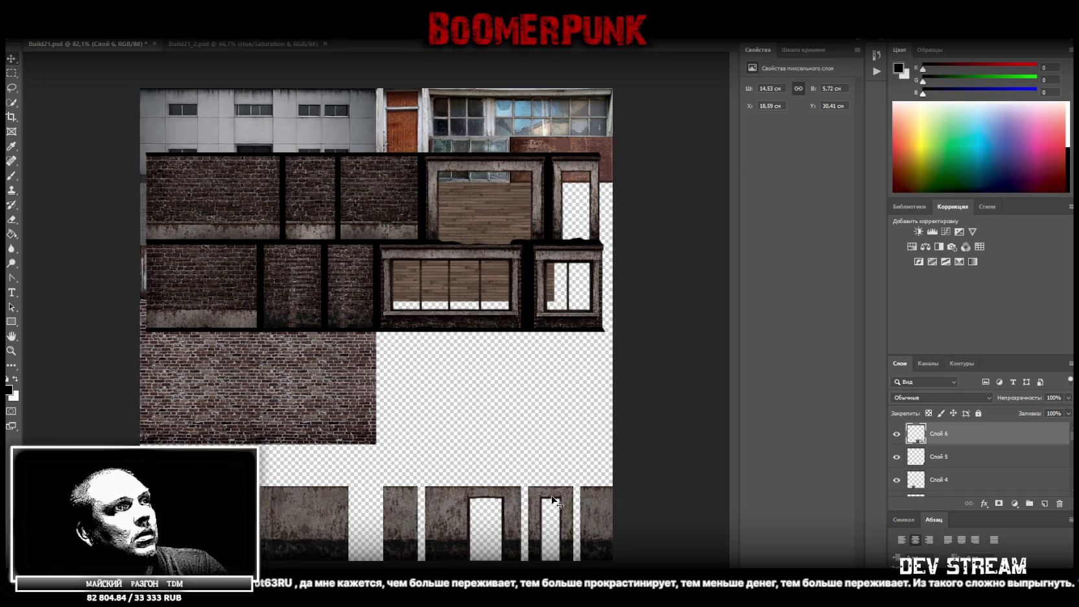
drag(553, 498, 560, 498)
Step: Copy a bottom wall piece to a new layer, flip it horizontally, and close the seam
click(11, 72)
mouse_move(376, 460)
mouse_down()
mouse_move(508, 559)
mouse_move(527, 559)
mouse_up()
right_click(523, 497)
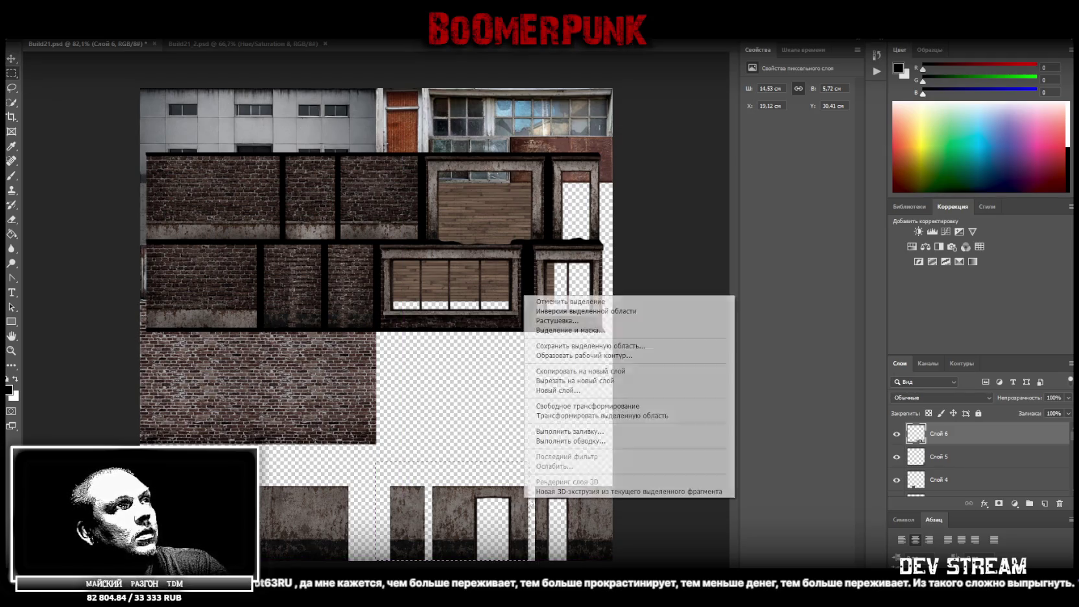
click(564, 380)
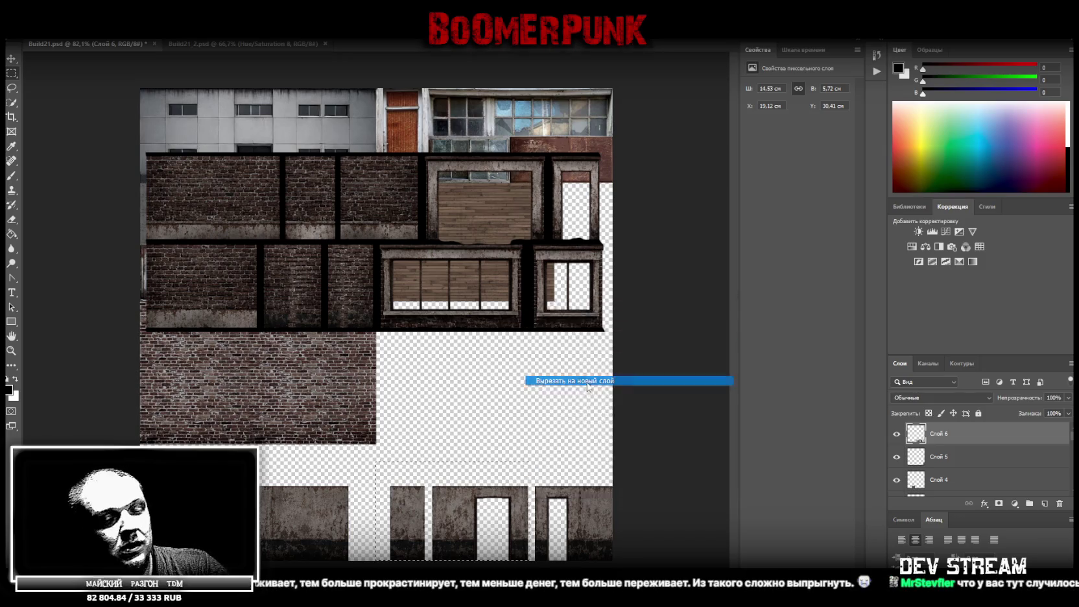
key(ctrl+t)
right_click(469, 507)
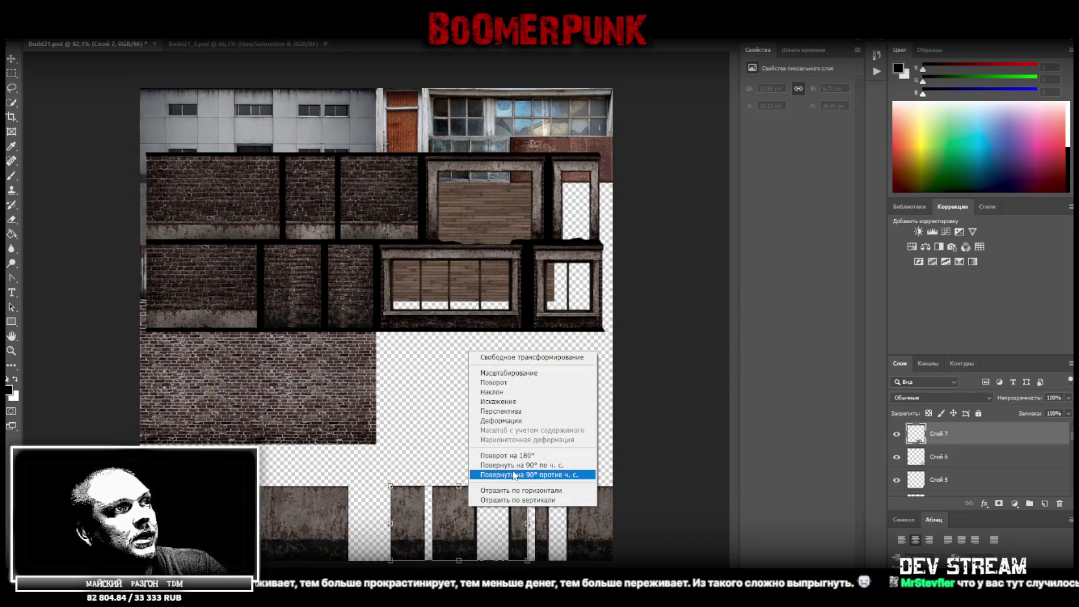
click(516, 492)
key(Return)
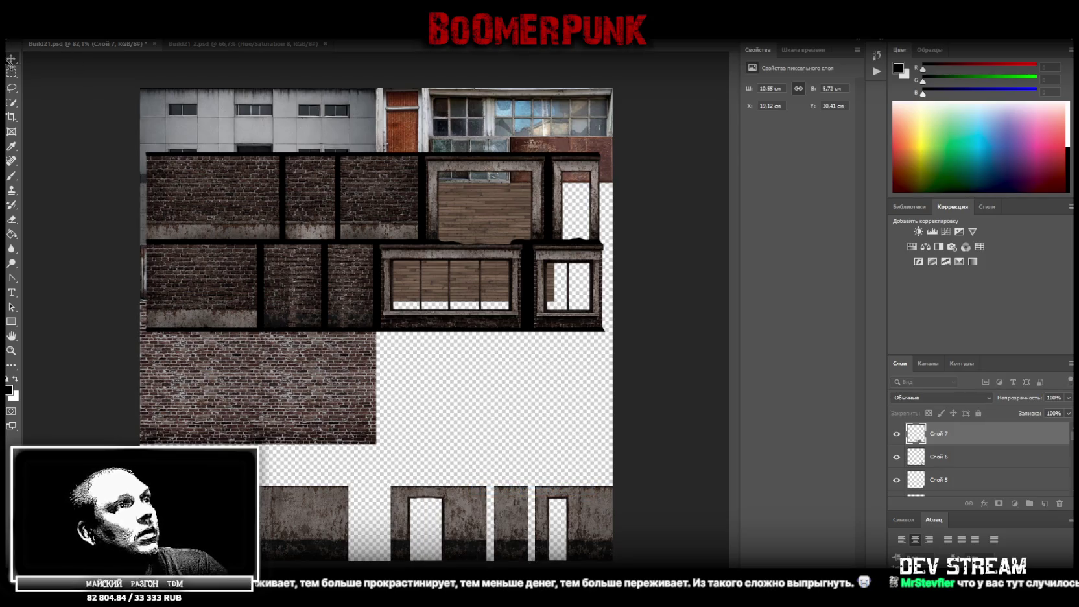
drag(519, 519, 525, 519)
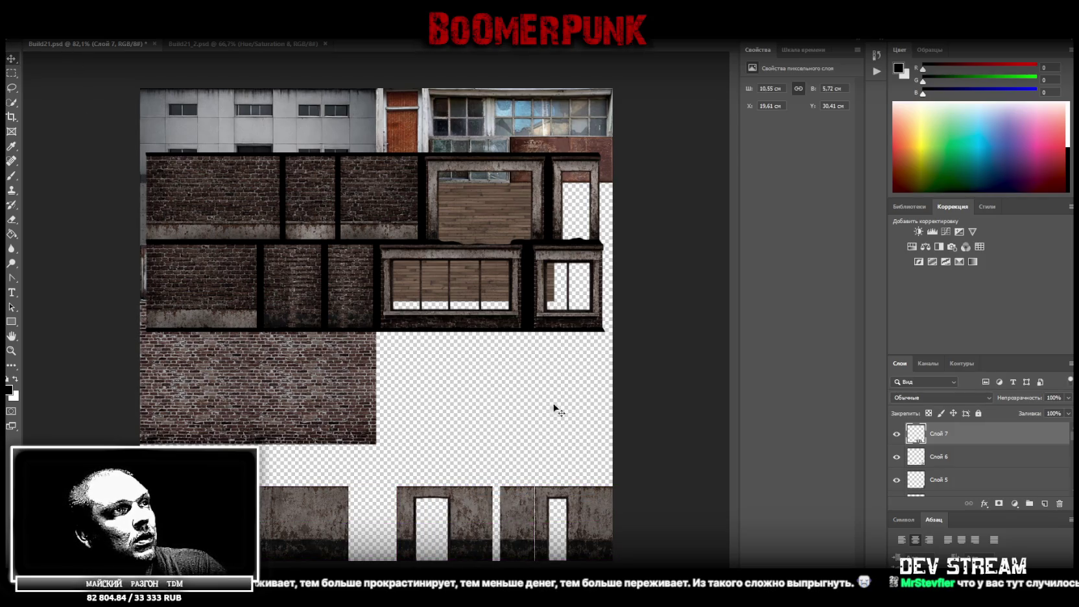
drag(522, 518, 523, 519)
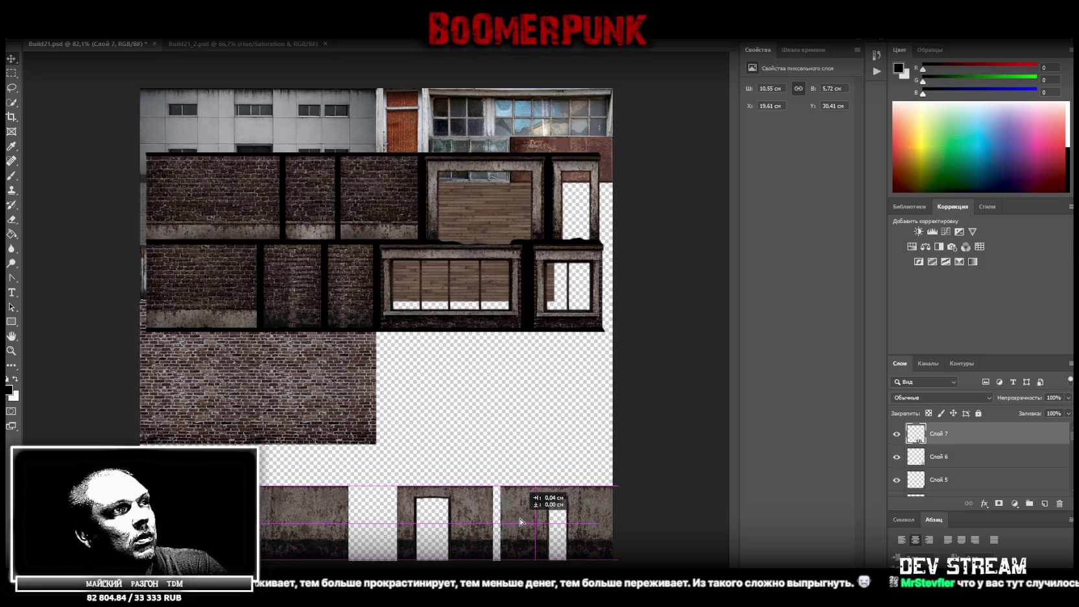
Step: Cut the middle wall piece onto Layer 8 and move it right to X 20.21 cm
click(12, 74)
drag(385, 473, 493, 559)
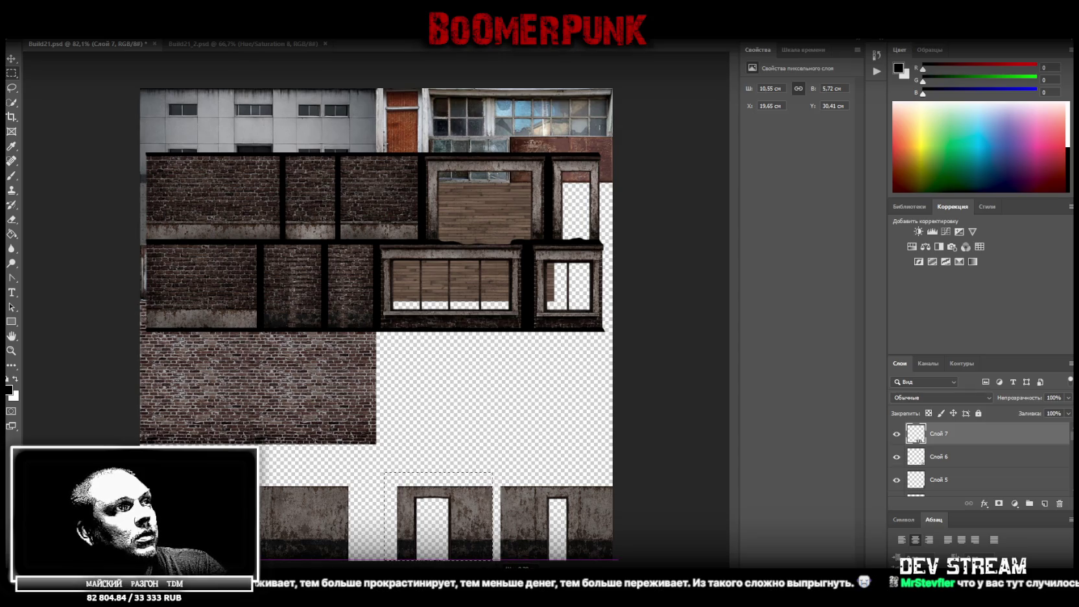
right_click(492, 508)
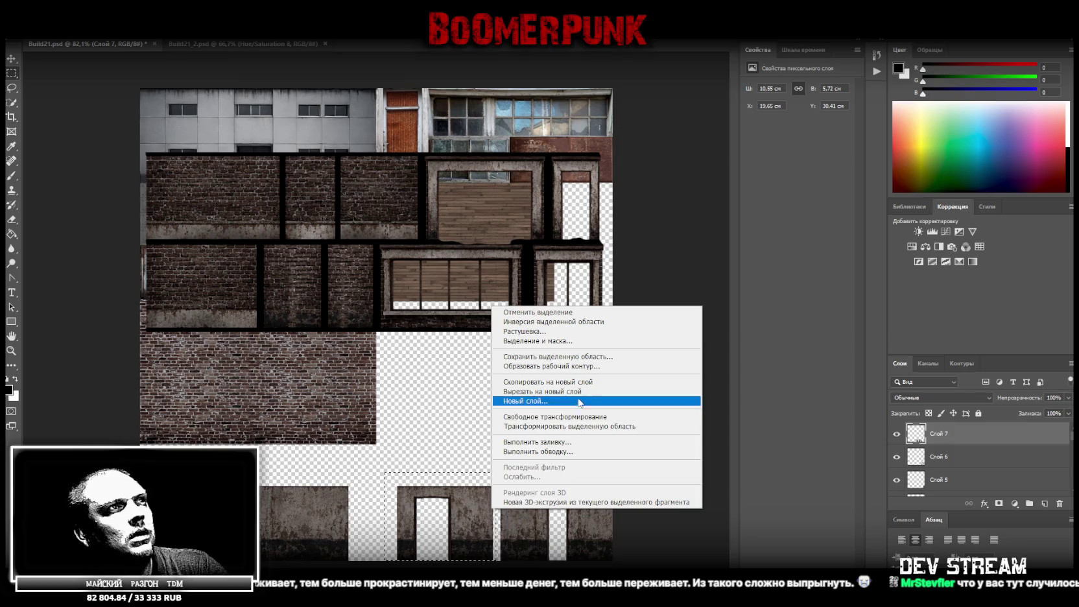
click(580, 392)
drag(475, 514, 482, 518)
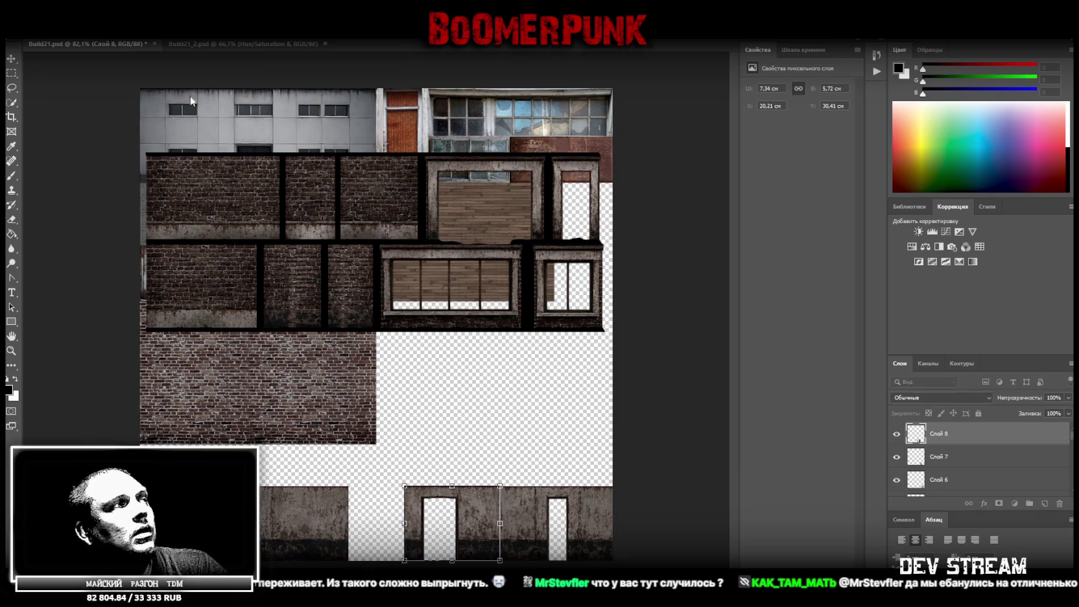
key(Return)
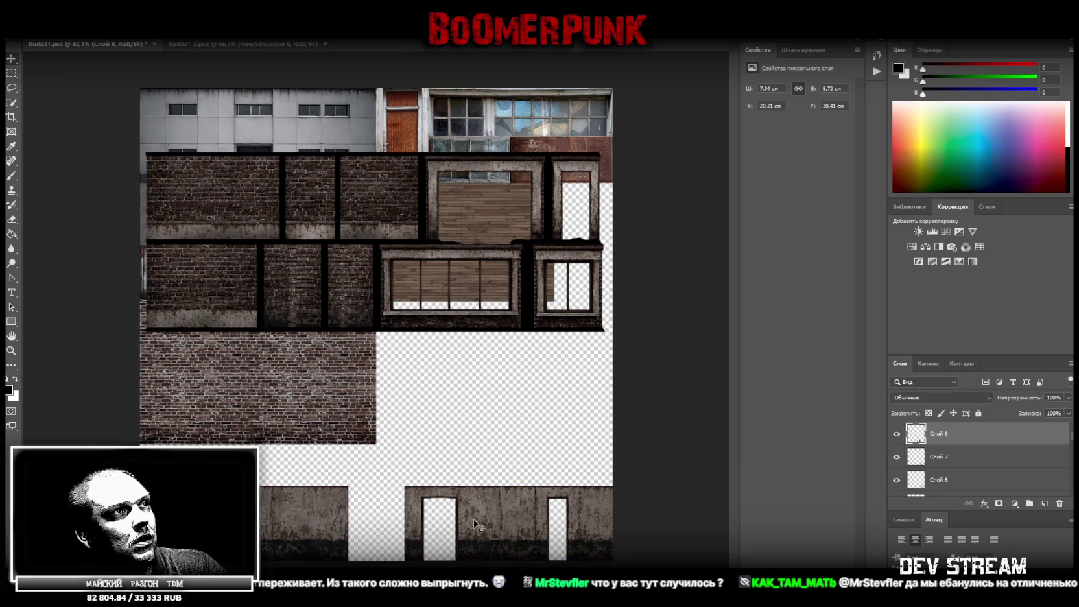
drag(474, 519, 480, 518)
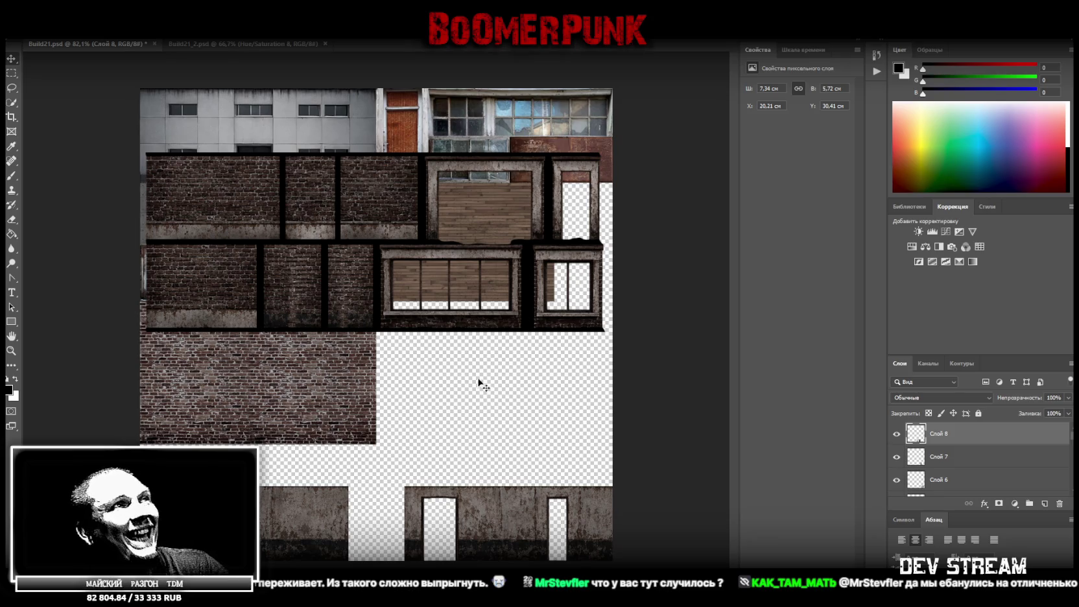
scroll(956, 468, down, 3)
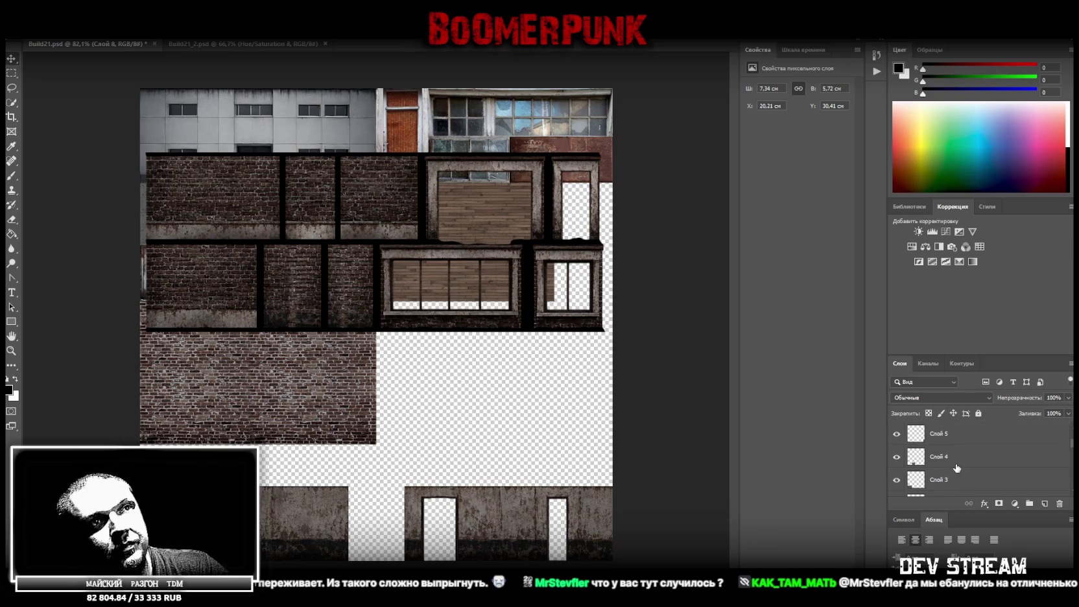
Step: Group layers Слой 3 through Слой 8 and make Слой 2 active
scroll(951, 466, down, 1)
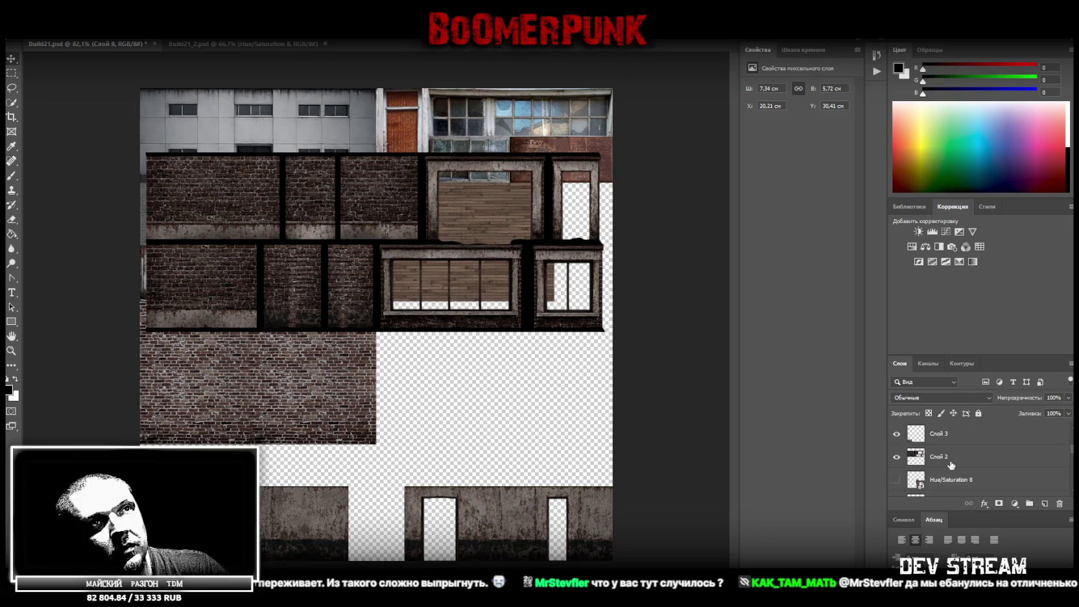
click(958, 442)
scroll(987, 443, up, 5)
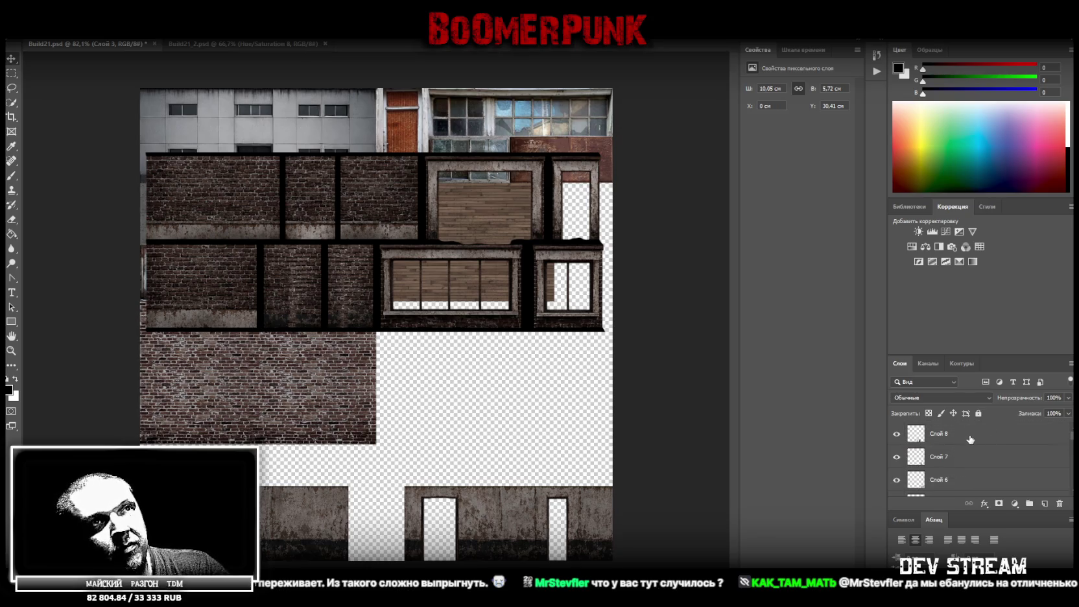
shift+click(970, 439)
key(ctrl+g)
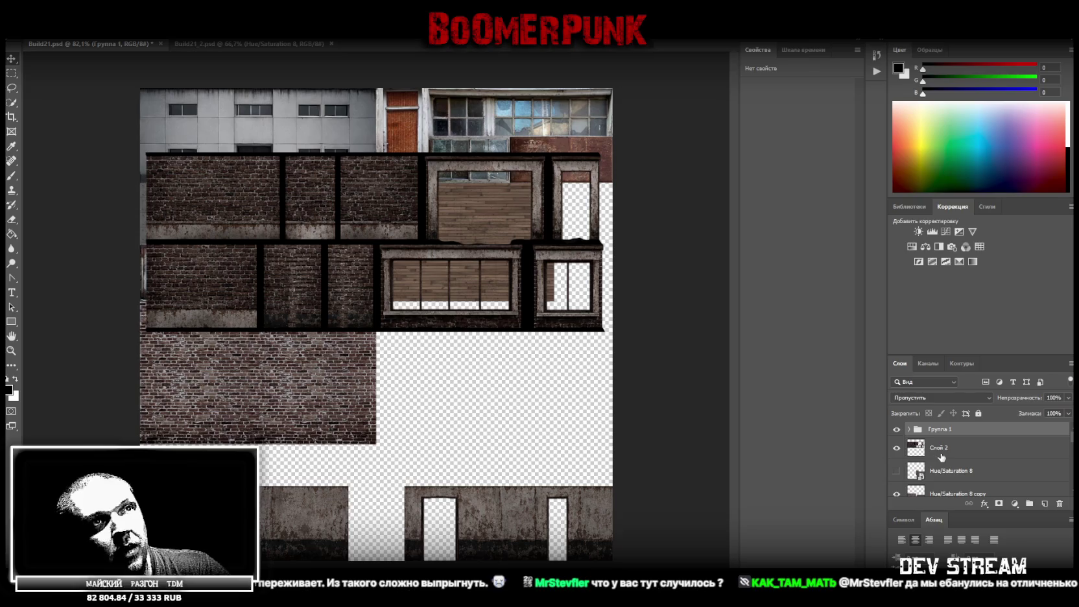
click(940, 447)
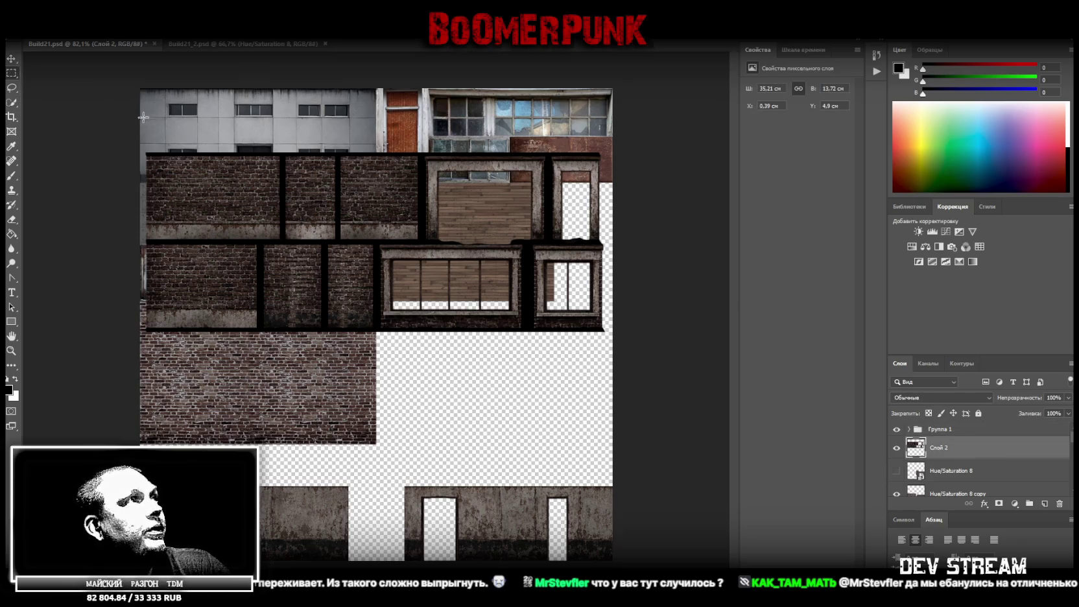
Step: Marquee the two brick facade rows with window frames, adding the thin strips between them
click(11, 351)
drag(388, 225, 419, 223)
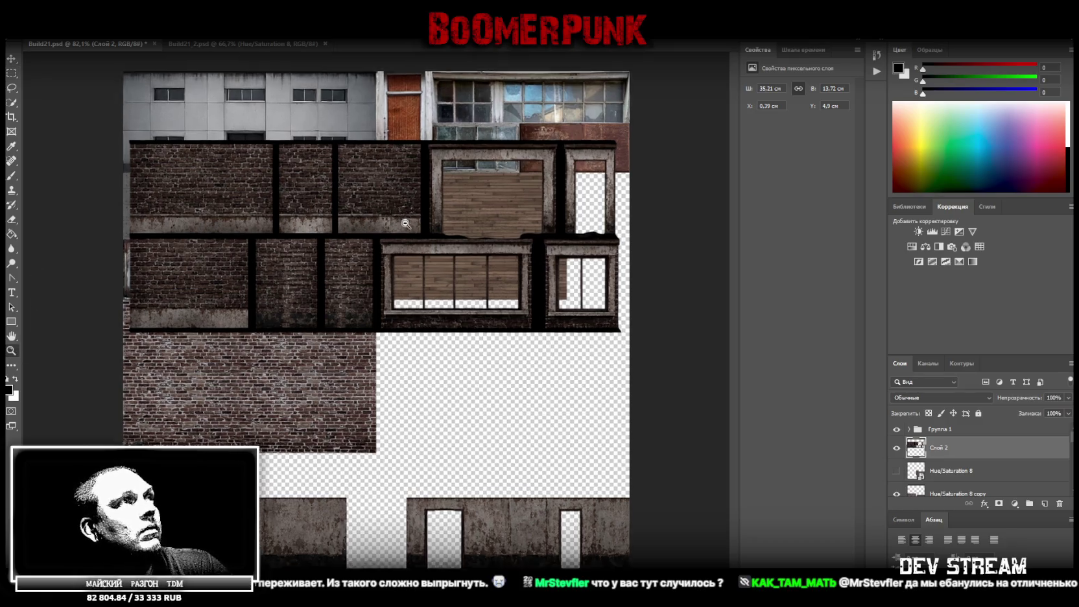
scroll(428, 311, up, 3)
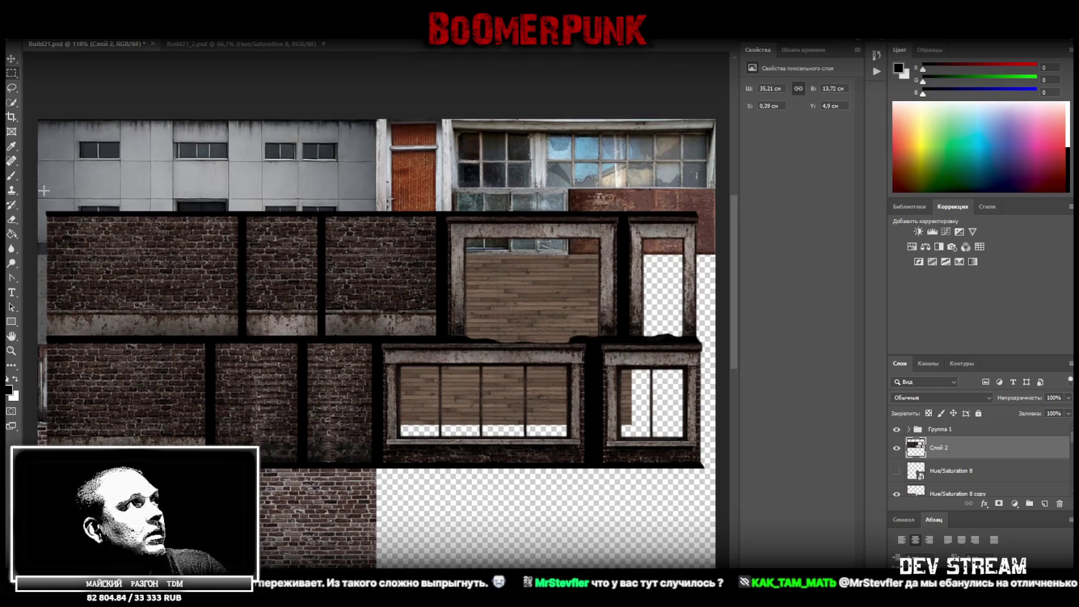
drag(44, 194, 711, 217)
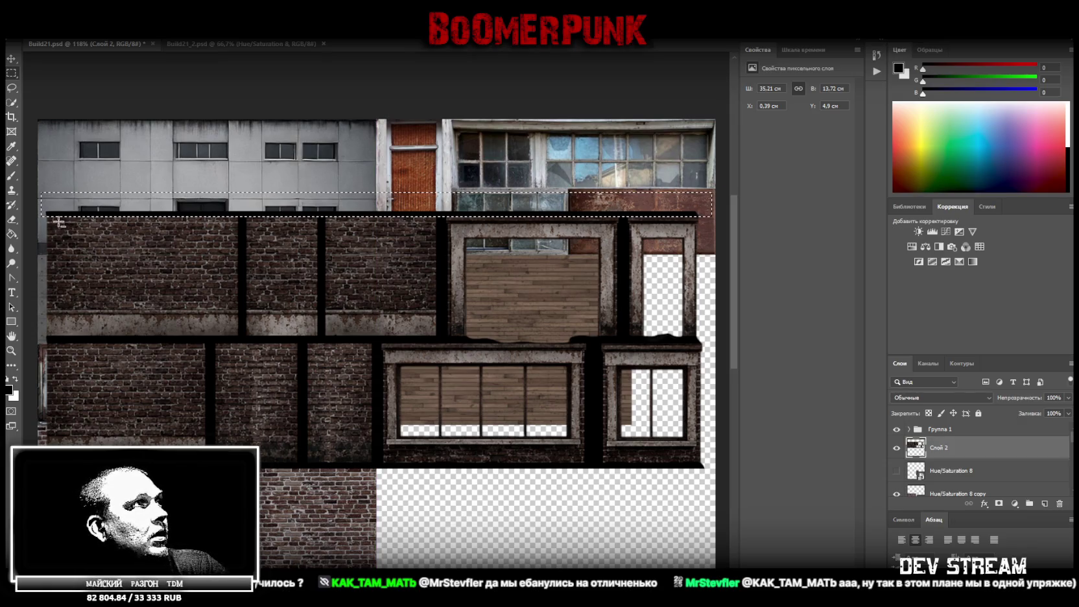
drag(45, 216, 712, 466)
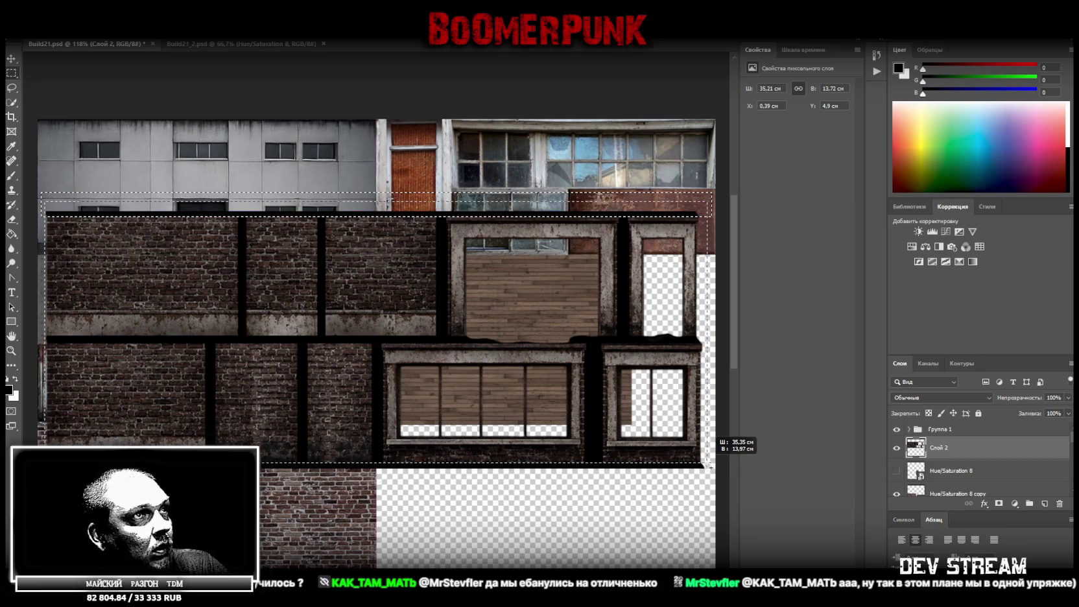
drag(711, 466, 711, 467)
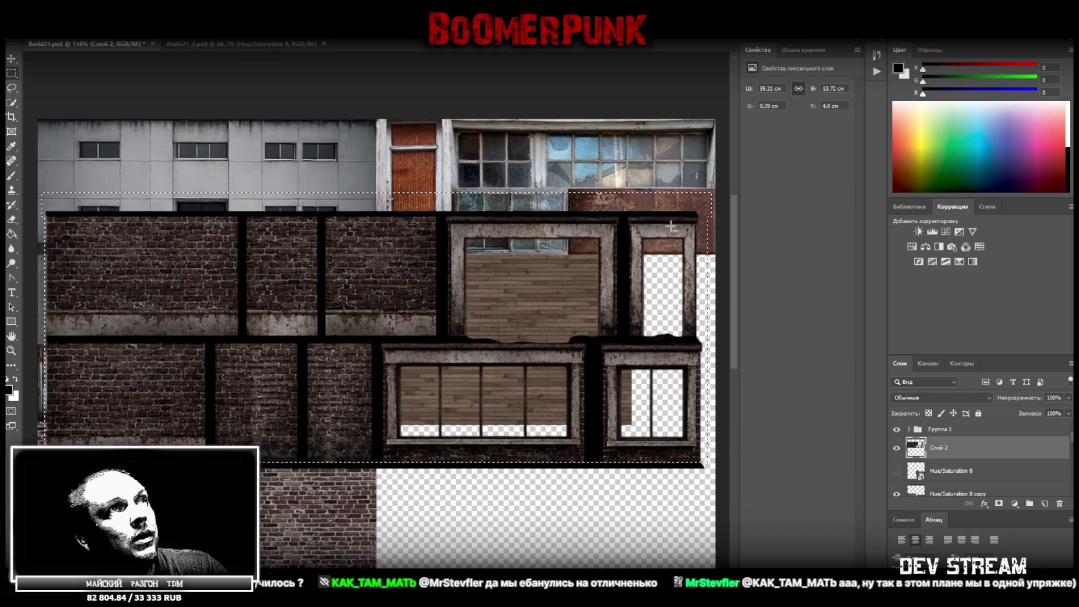
mouse_move(25, 171)
mouse_down()
mouse_move(624, 200)
mouse_move(717, 208)
mouse_move(720, 217)
mouse_up()
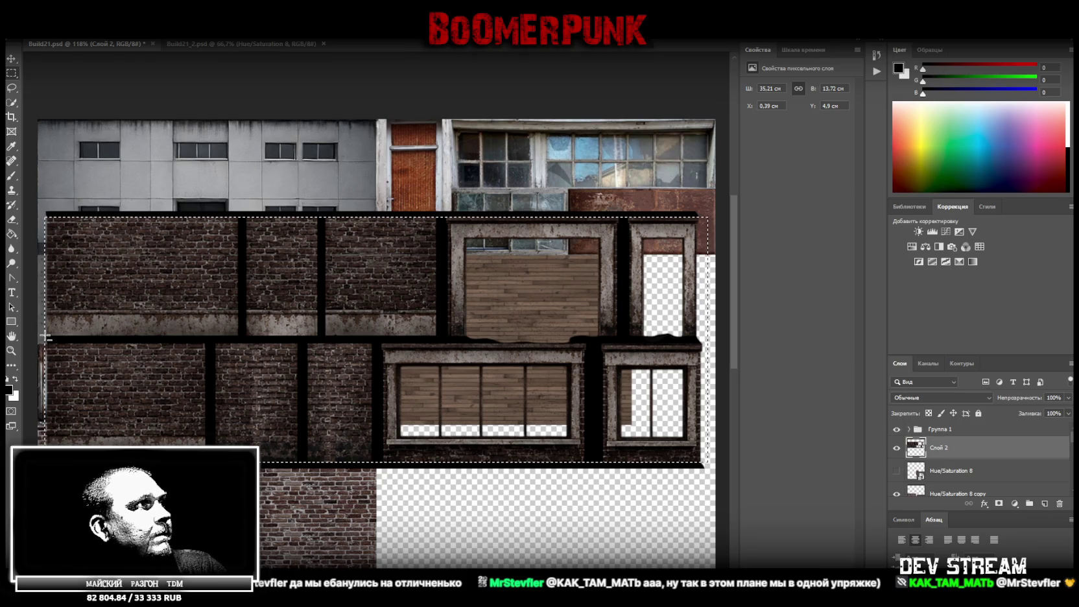
mouse_move(45, 337)
mouse_down()
mouse_move(681, 332)
mouse_move(603, 343)
mouse_up()
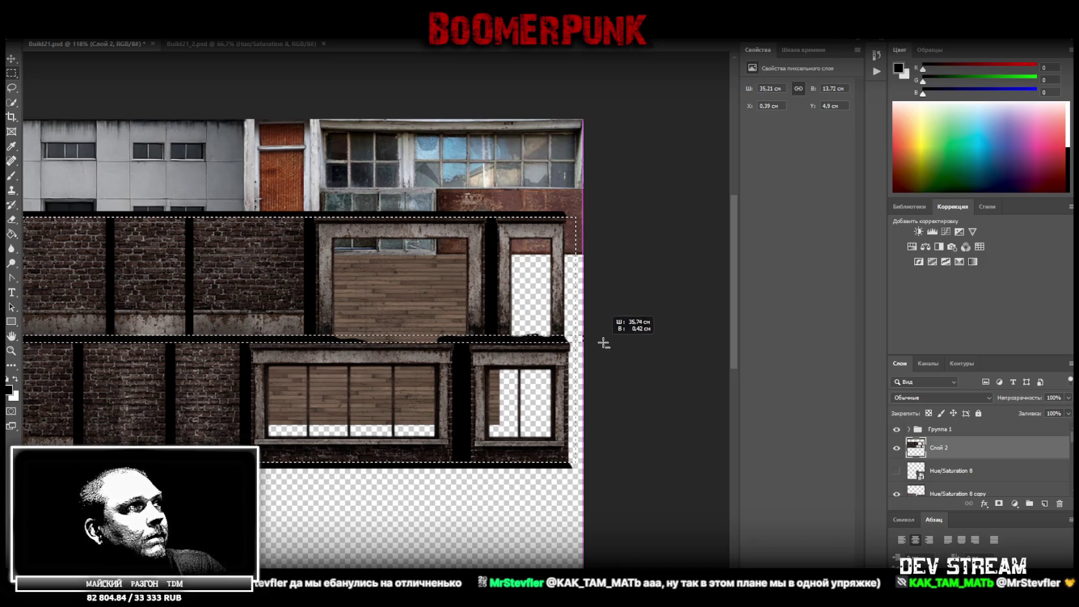
drag(603, 343, 601, 341)
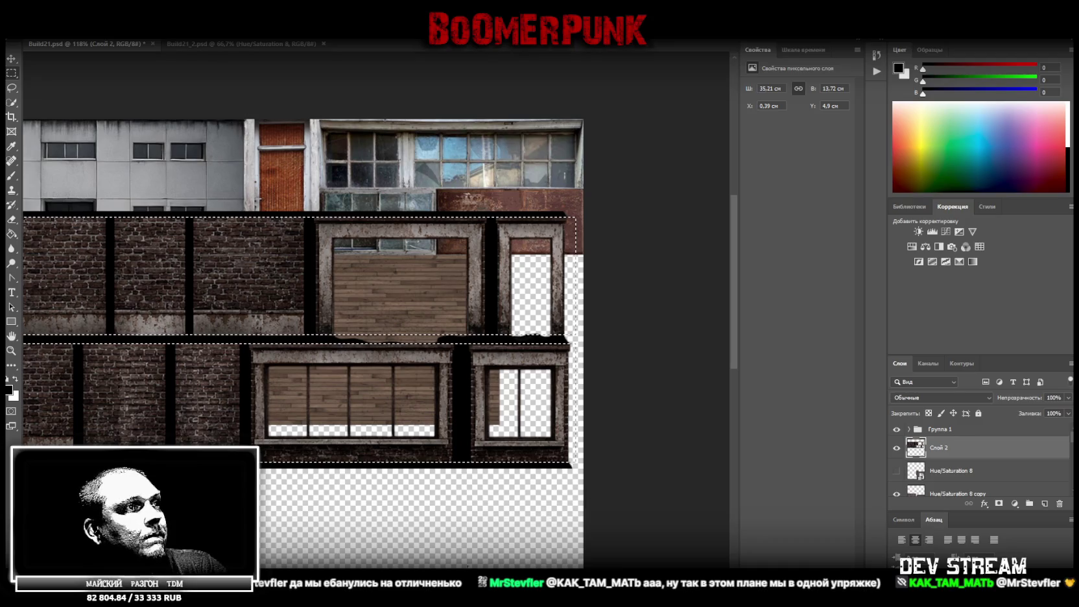
Step: Cut the selected facade rows from Layer 2 onto new Layer 9
scroll(479, 344, left, 4)
scroll(480, 344, left, 6)
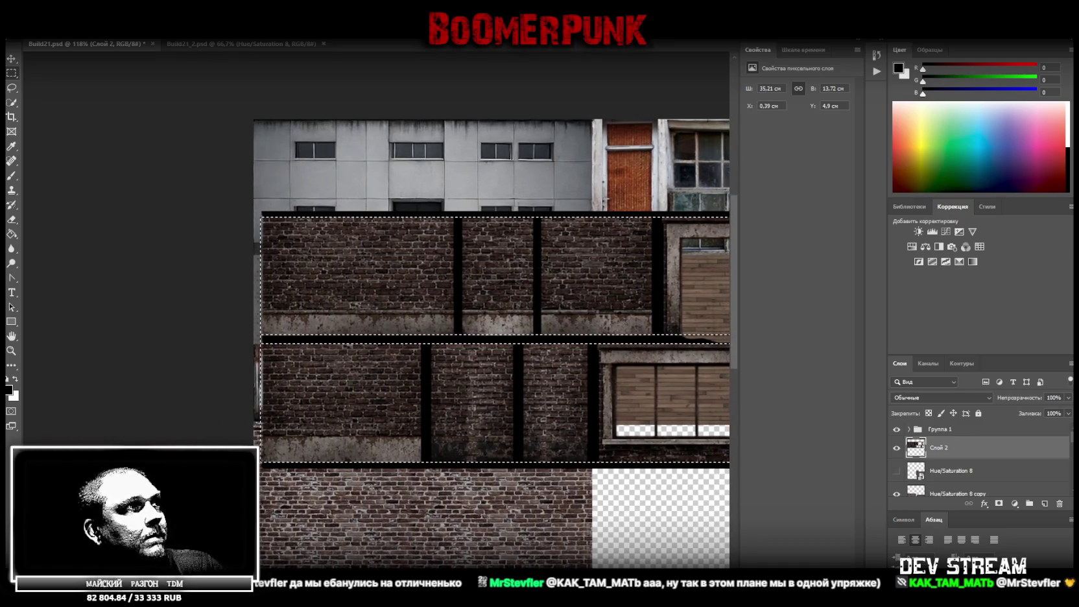
right_click(427, 273)
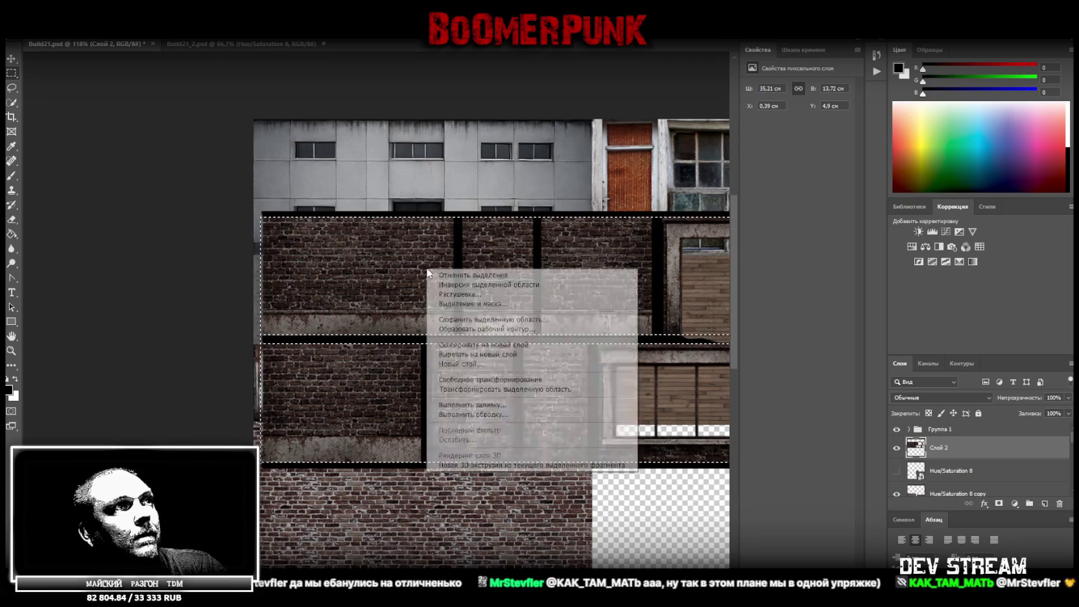
click(487, 354)
click(947, 470)
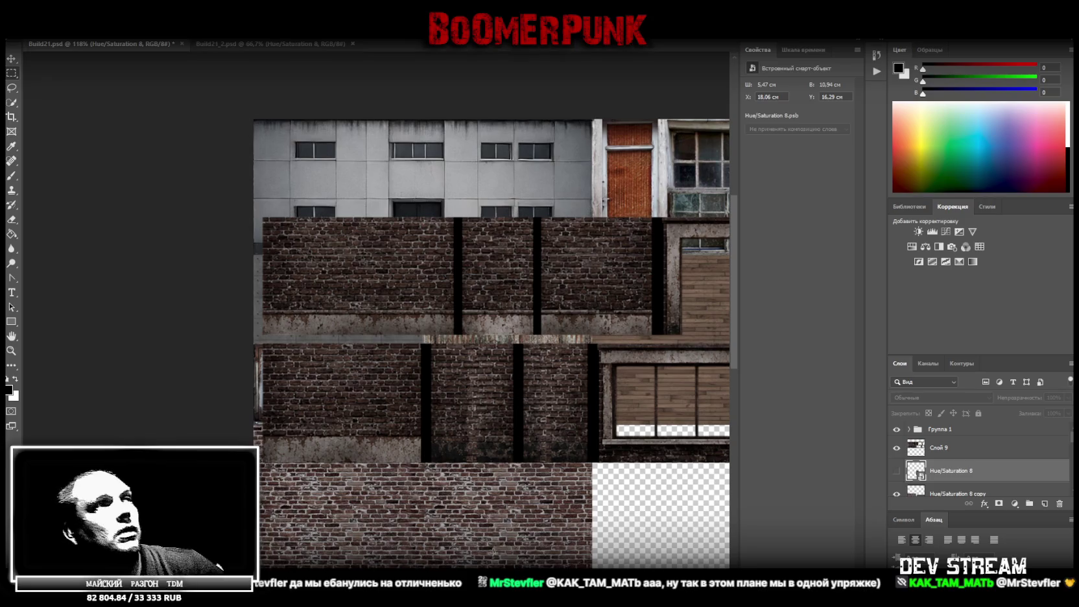
Step: Add box selections over the four black pillars in the upper facade row
scroll(398, 344, right, 2)
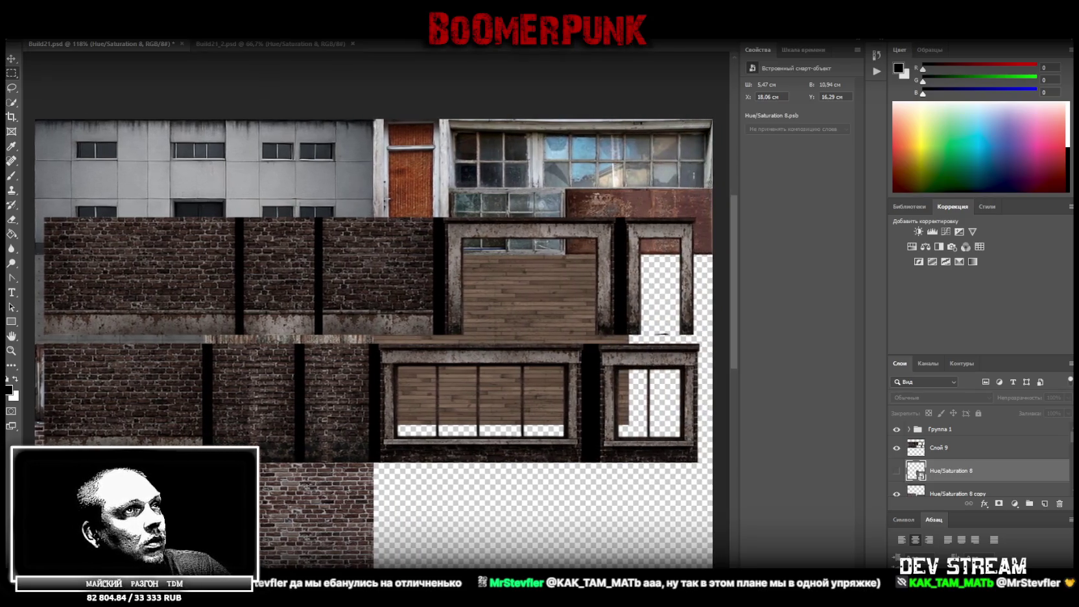
scroll(398, 344, right, 2)
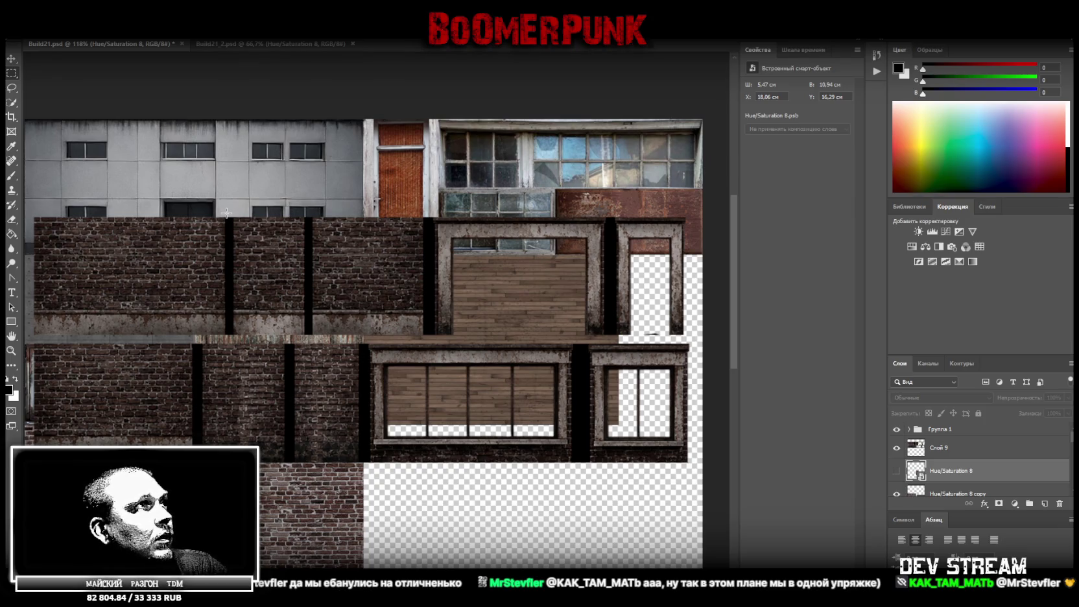
drag(226, 215, 233, 337)
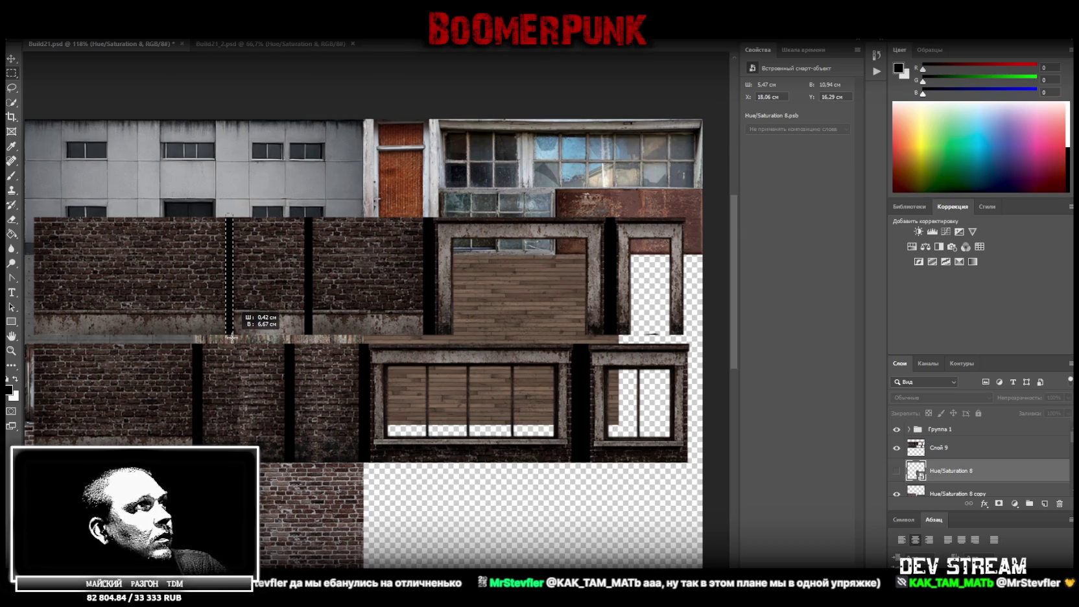
drag(232, 338, 232, 338)
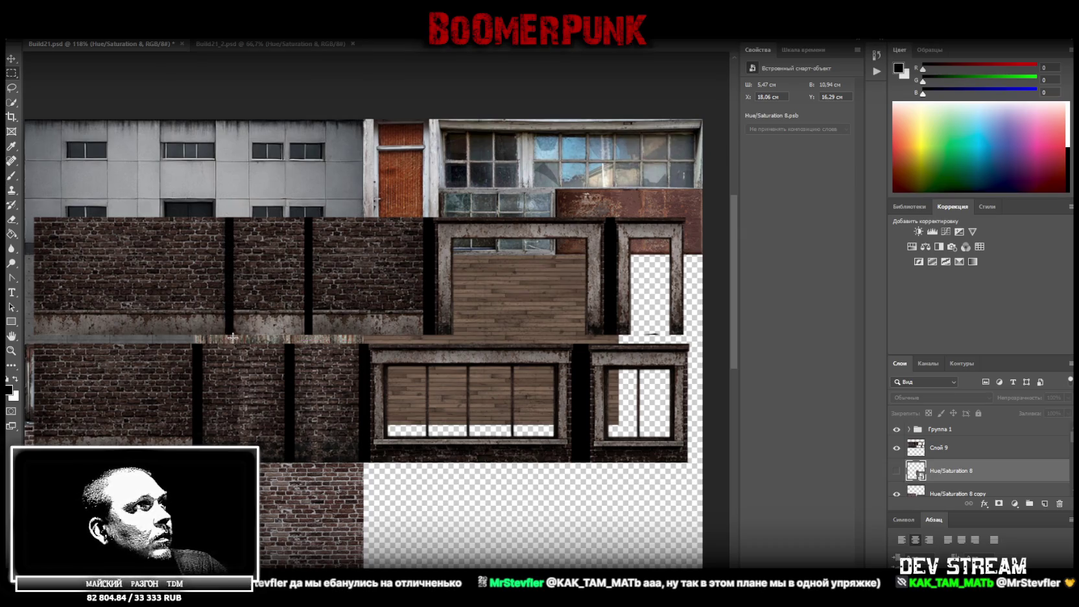
drag(305, 216, 311, 337)
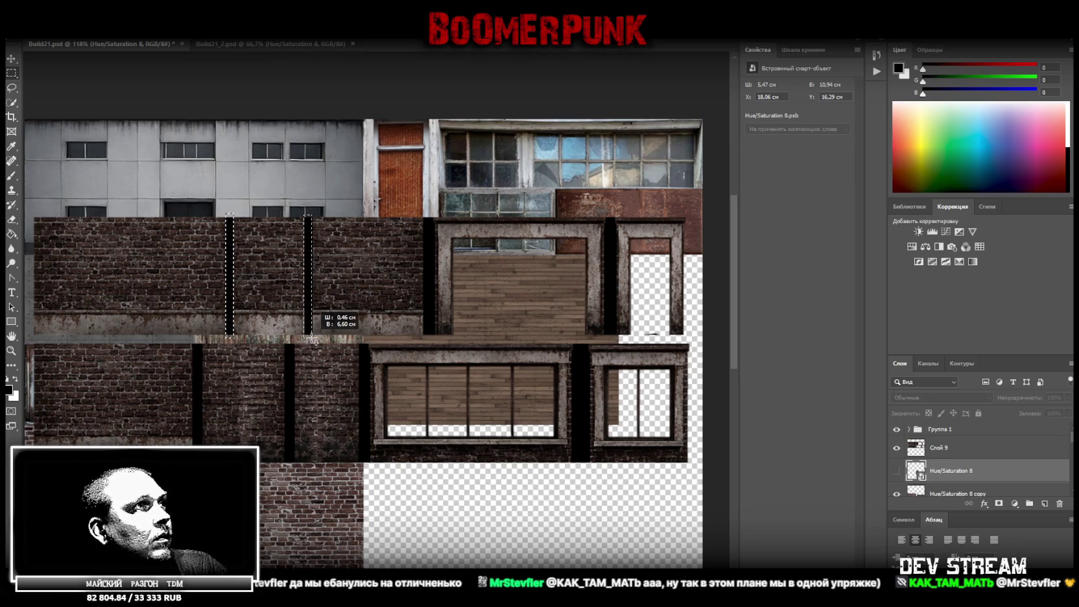
drag(312, 338, 312, 339)
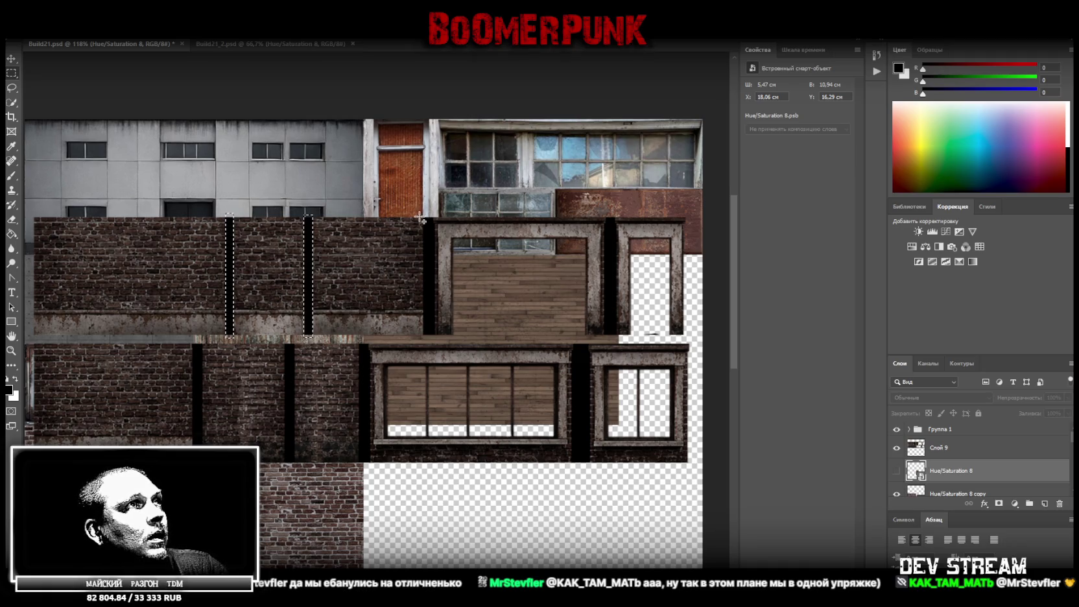
drag(420, 217, 432, 338)
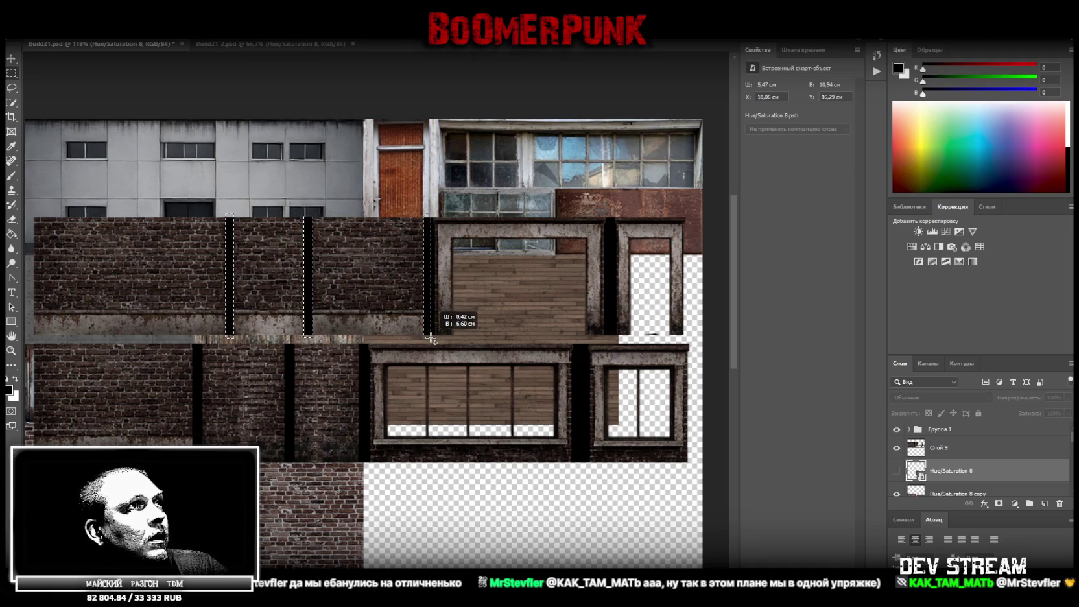
drag(431, 338, 432, 337)
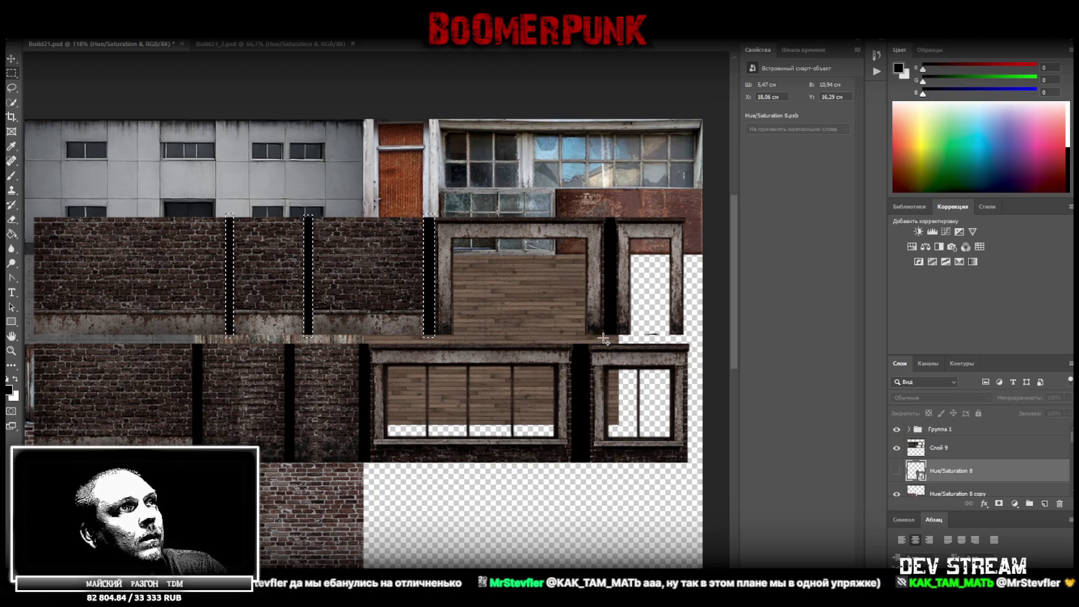
drag(604, 337, 617, 188)
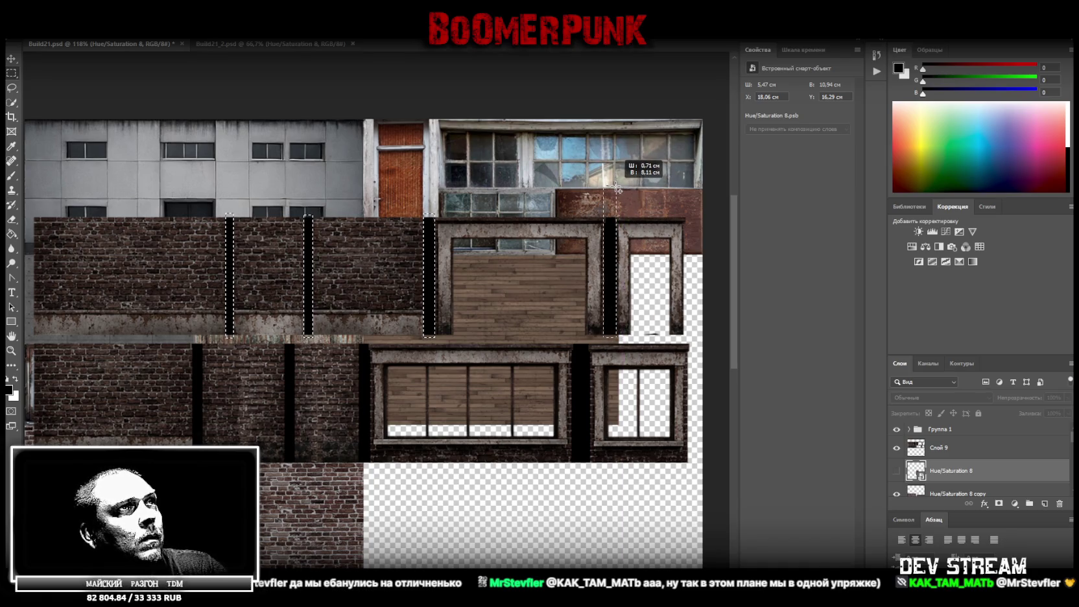
drag(617, 188, 617, 190)
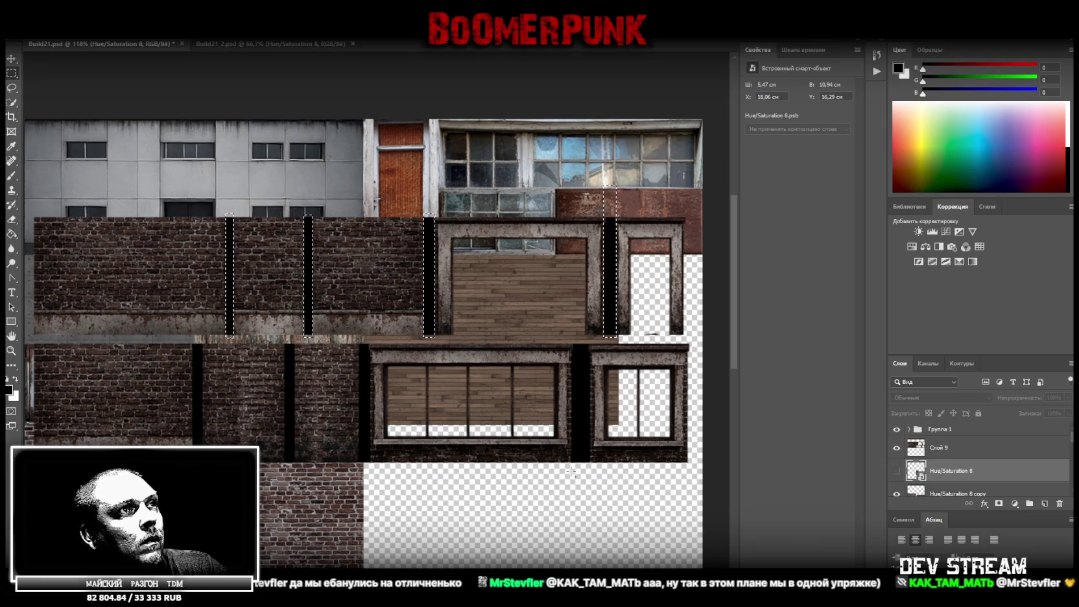
Step: Add the lower-row black pillars to the selection, zoom out, and make Layer 9 active
drag(572, 464, 590, 332)
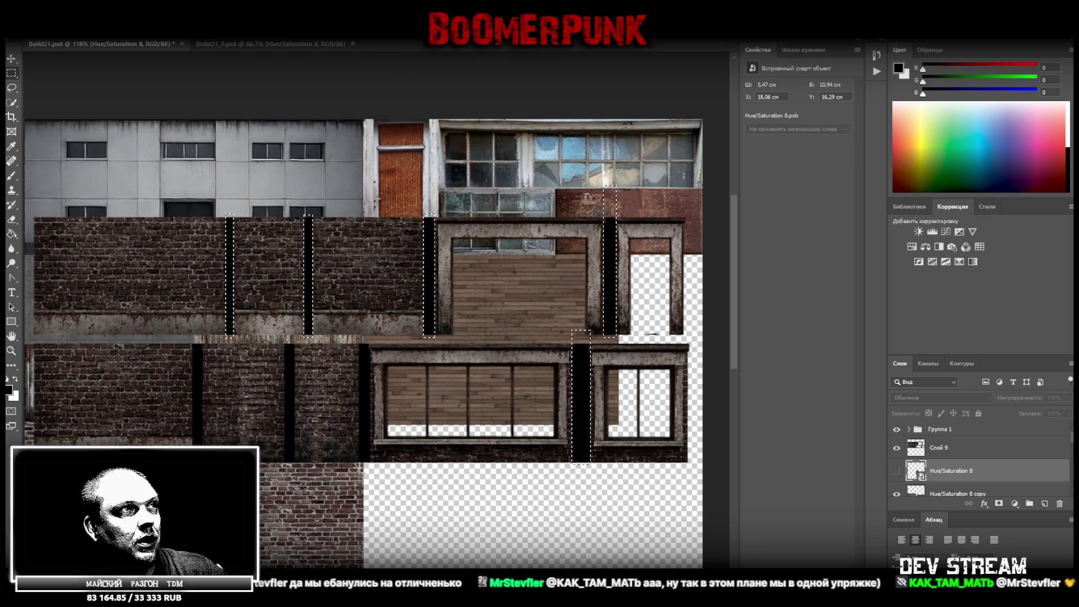
drag(359, 464, 367, 331)
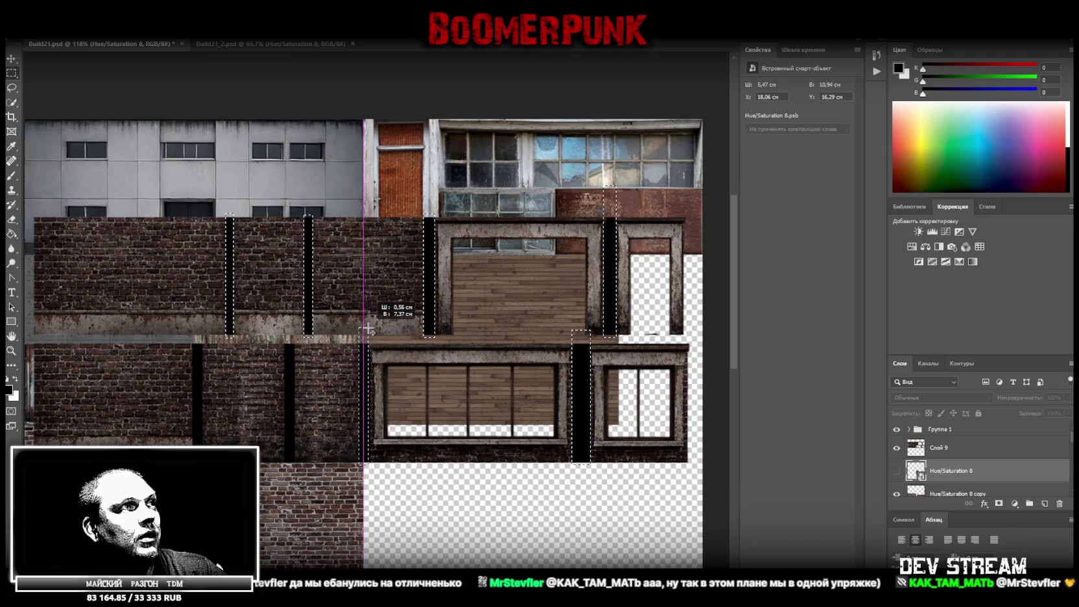
drag(367, 331, 370, 329)
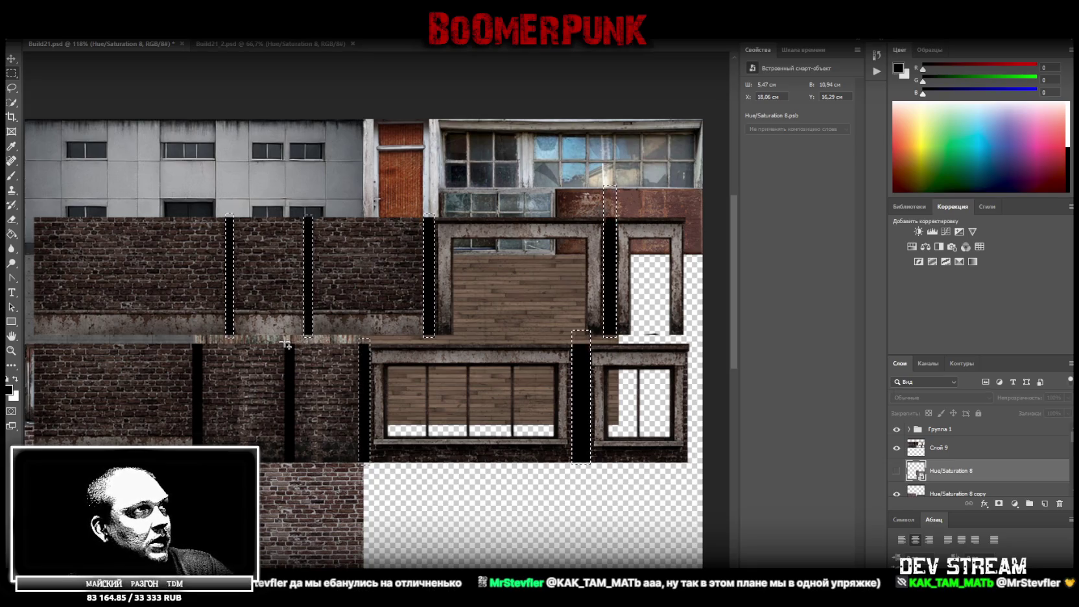
drag(286, 345, 294, 494)
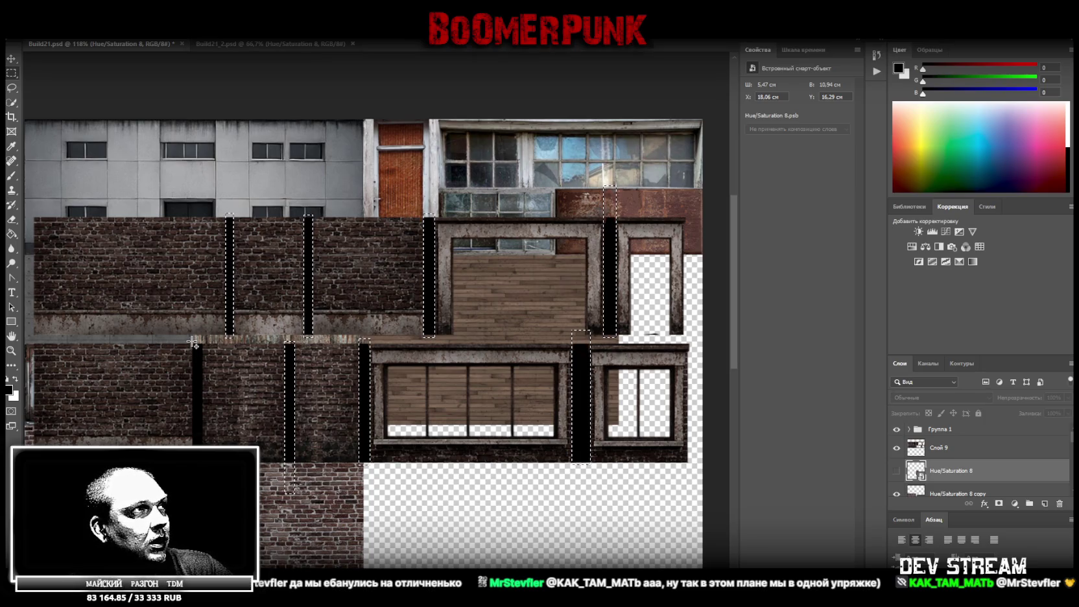
drag(193, 343, 202, 445)
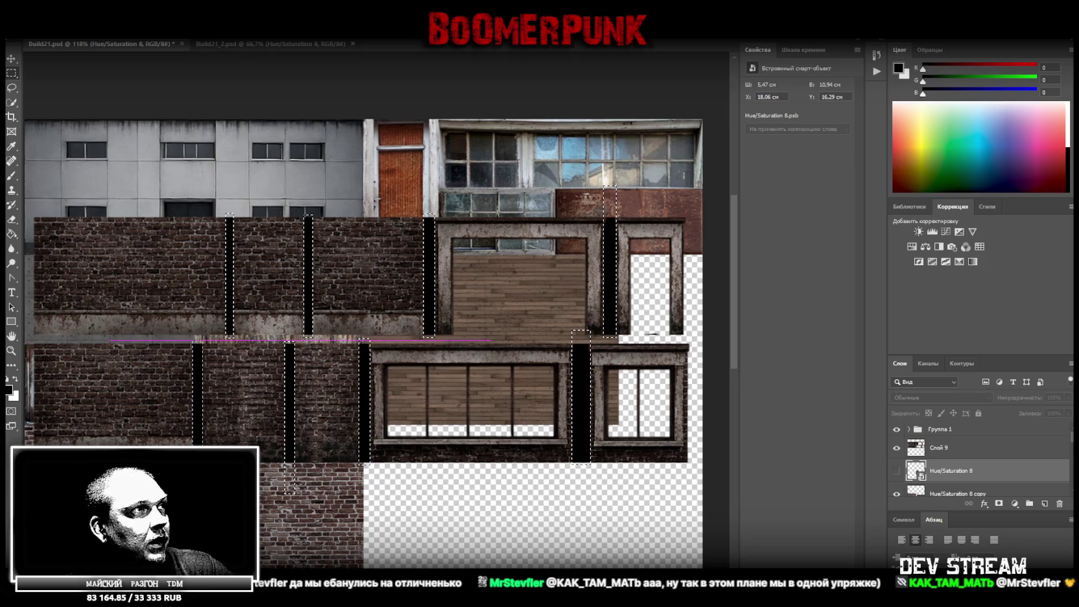
key(z)
mouse_move(240, 419)
mouse_down()
mouse_move(281, 427)
mouse_move(262, 393)
mouse_up()
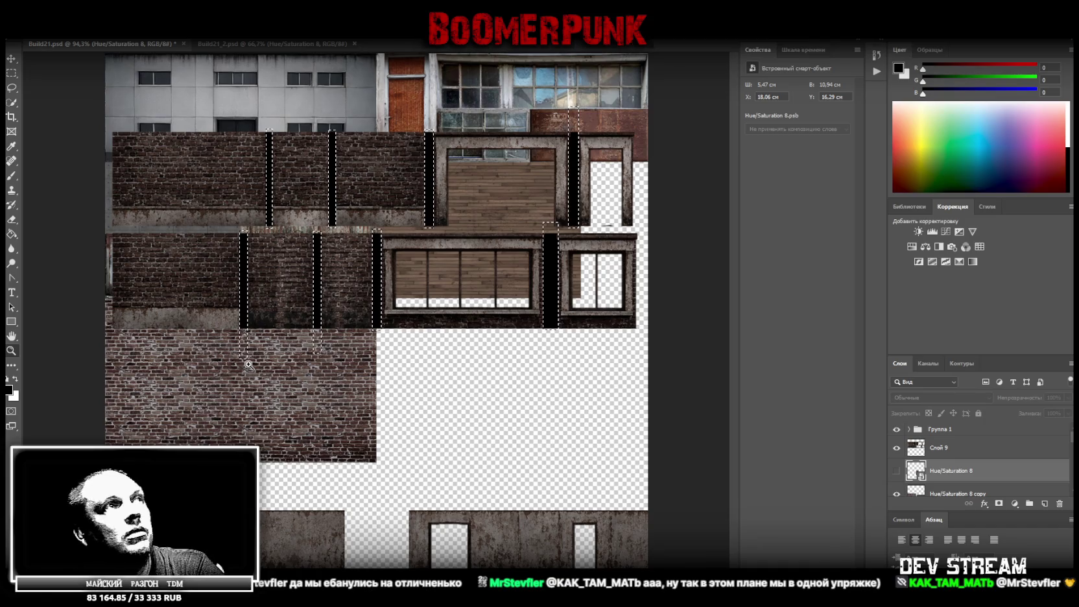
click(955, 452)
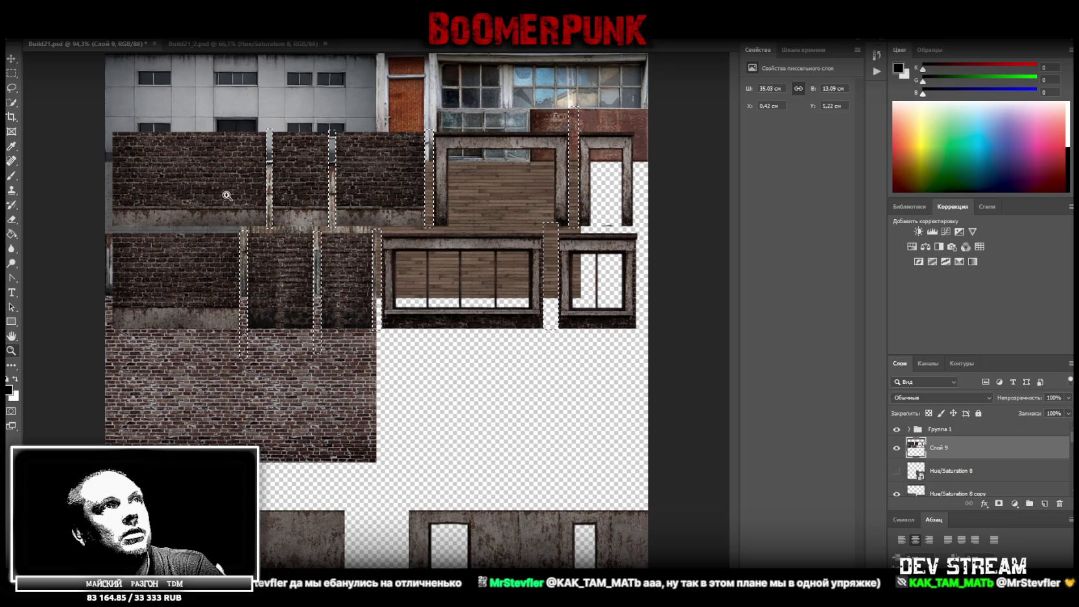
Step: Zoom in and select the dark mark beside the small window frame
click(10, 75)
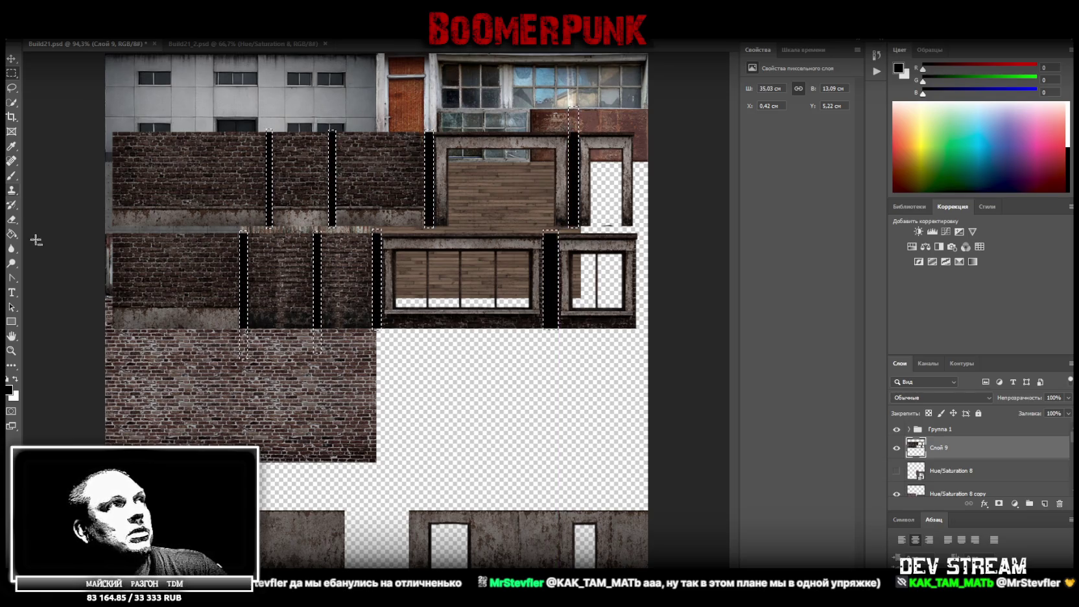
click(11, 350)
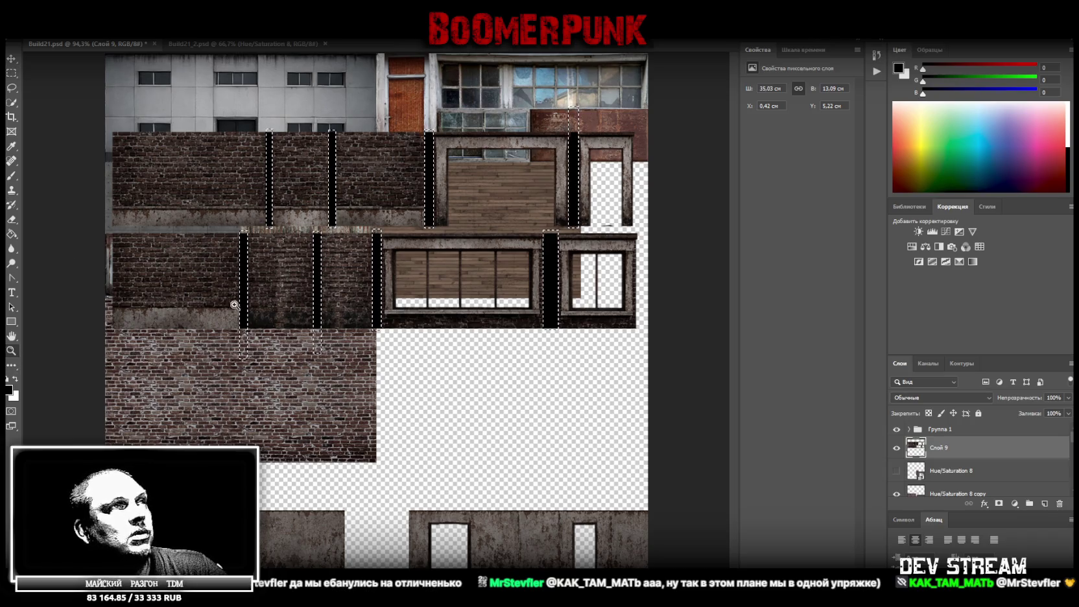
click(652, 211)
key(m)
drag(592, 232, 655, 258)
Step: Zoom out to the whole sheet, delete the selected black strips, and deselect
click(11, 350)
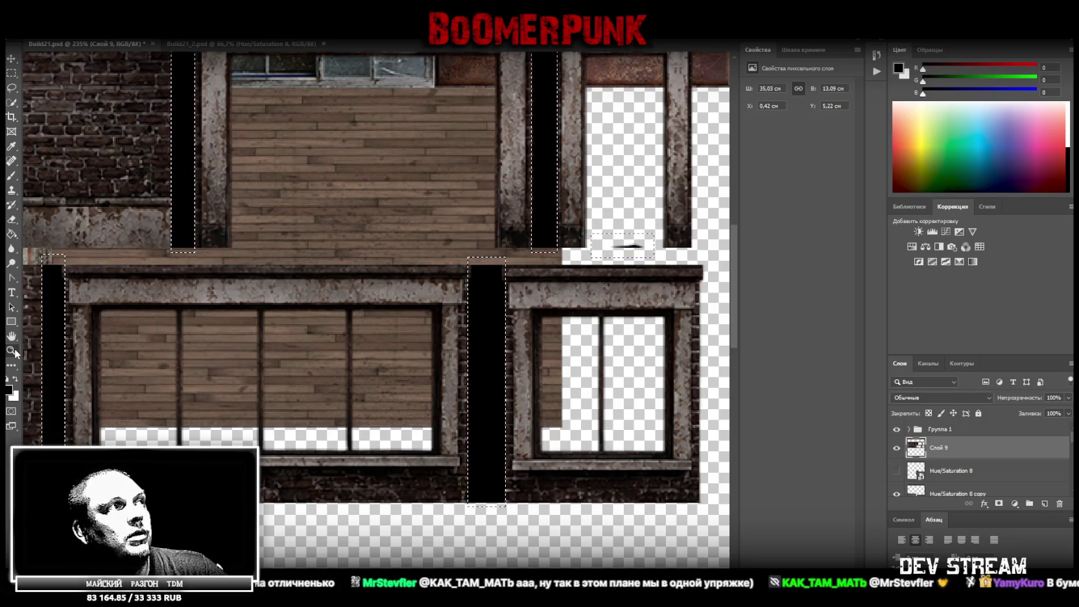
alt+click(101, 353)
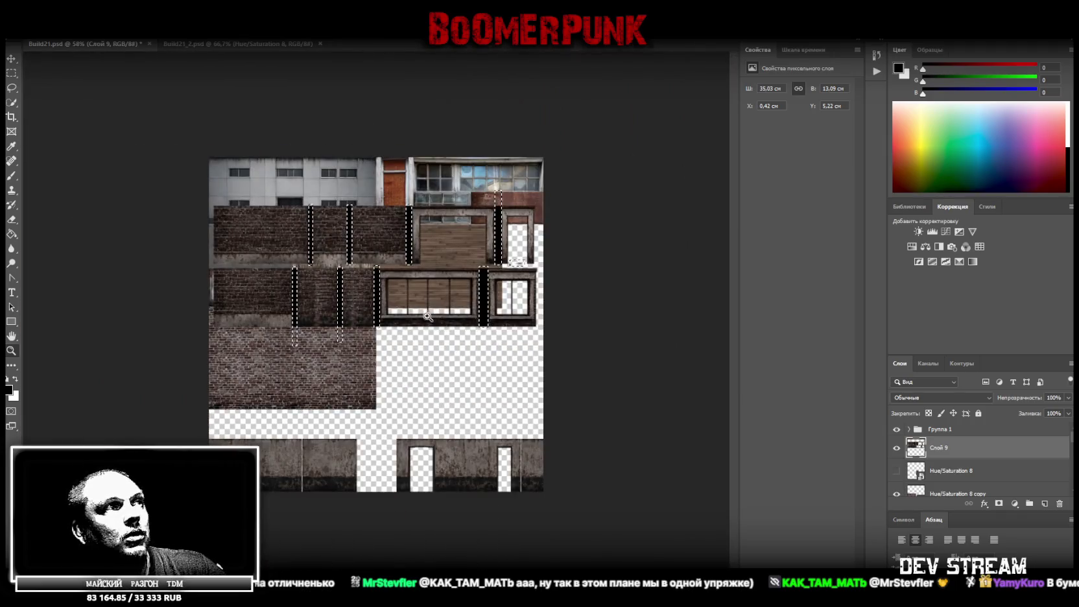
click(458, 293)
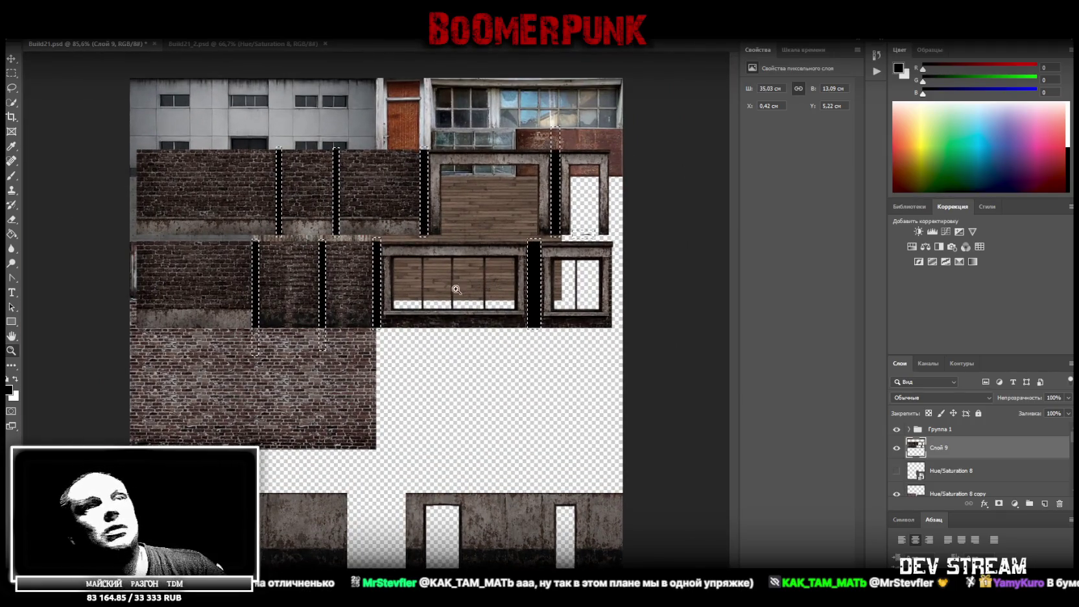
key(Delete)
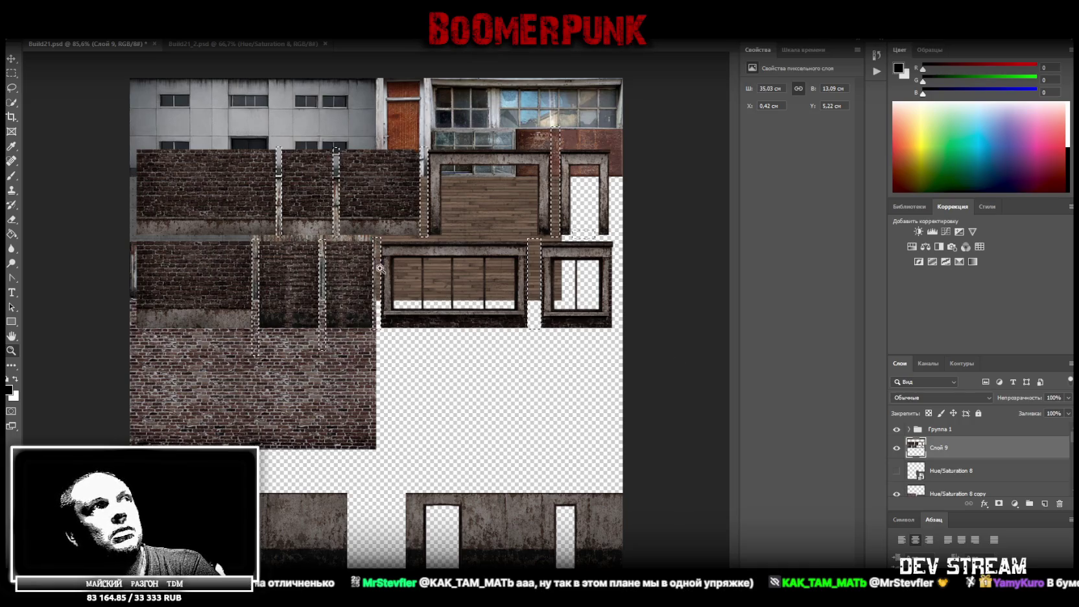
key(l)
key(ctrl+d)
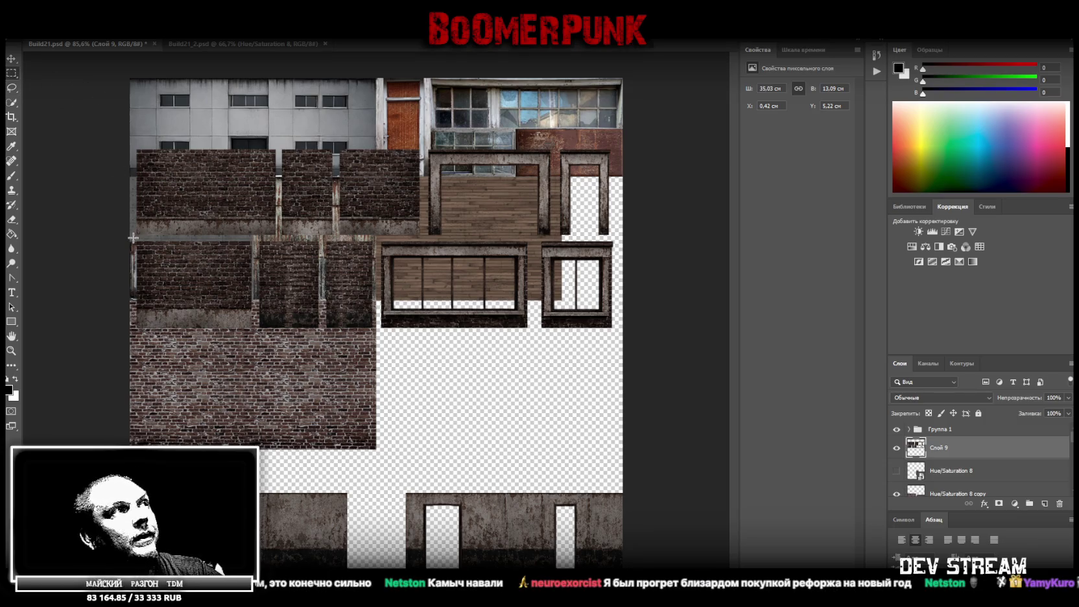
Step: Cut the upper brick-and-frame band onto its own new Layer 10
drag(132, 238, 422, 173)
drag(490, 167, 624, 129)
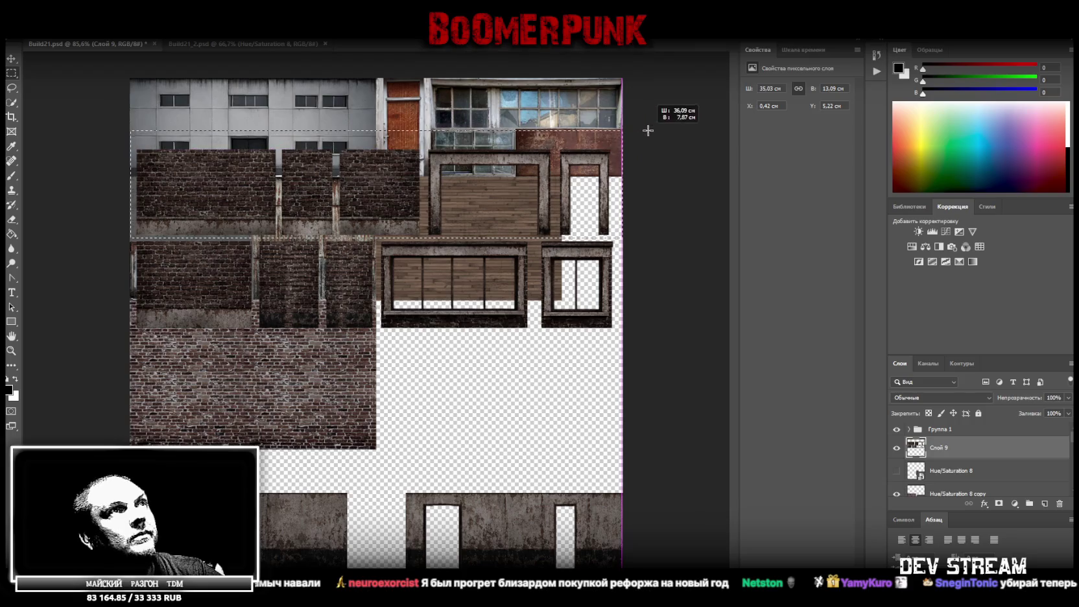
right_click(365, 191)
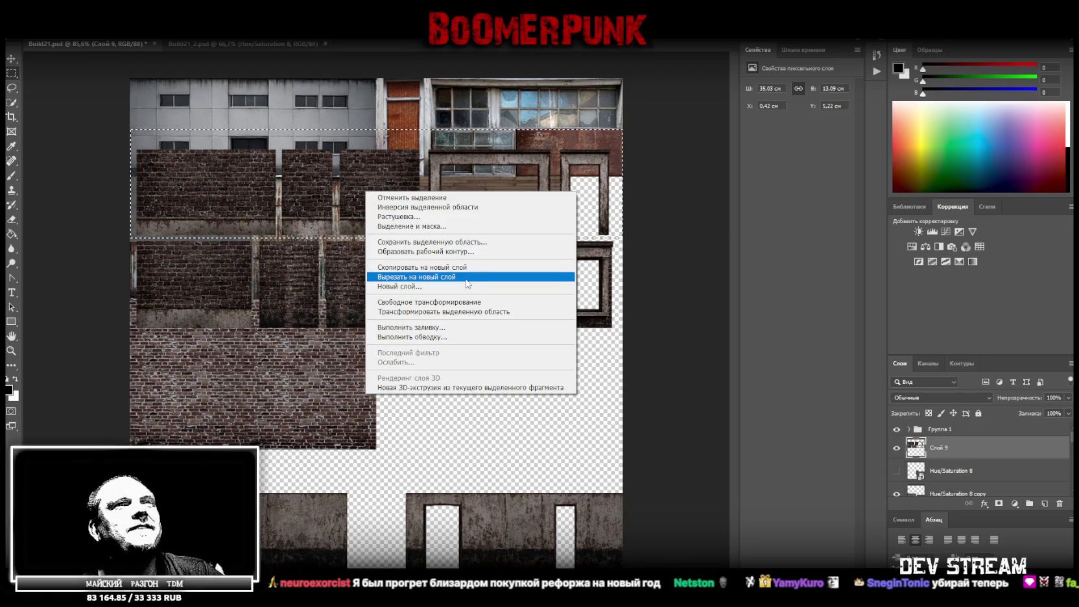
click(428, 277)
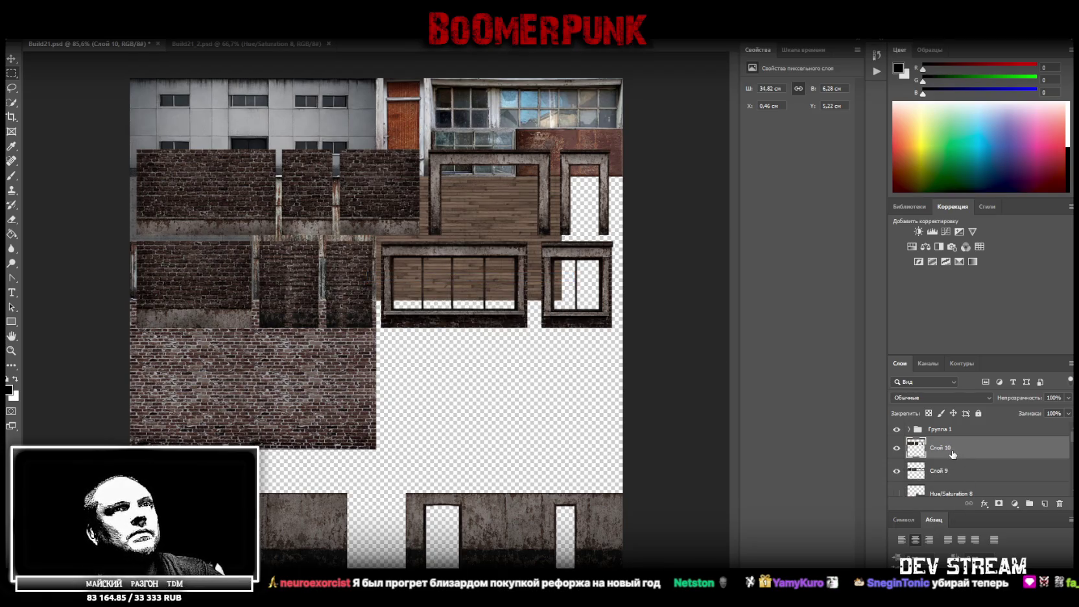
Step: Move Layer 10 and the Layer 9 window strip lower, uncovering the textures above
drag(315, 258, 338, 370)
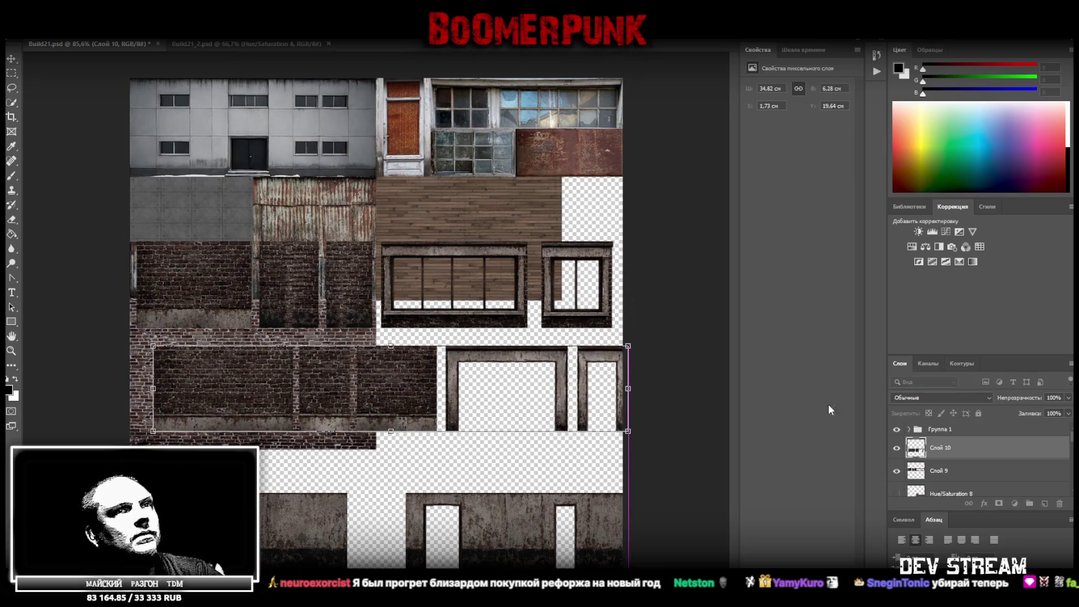
click(977, 473)
drag(361, 282, 370, 474)
click(946, 447)
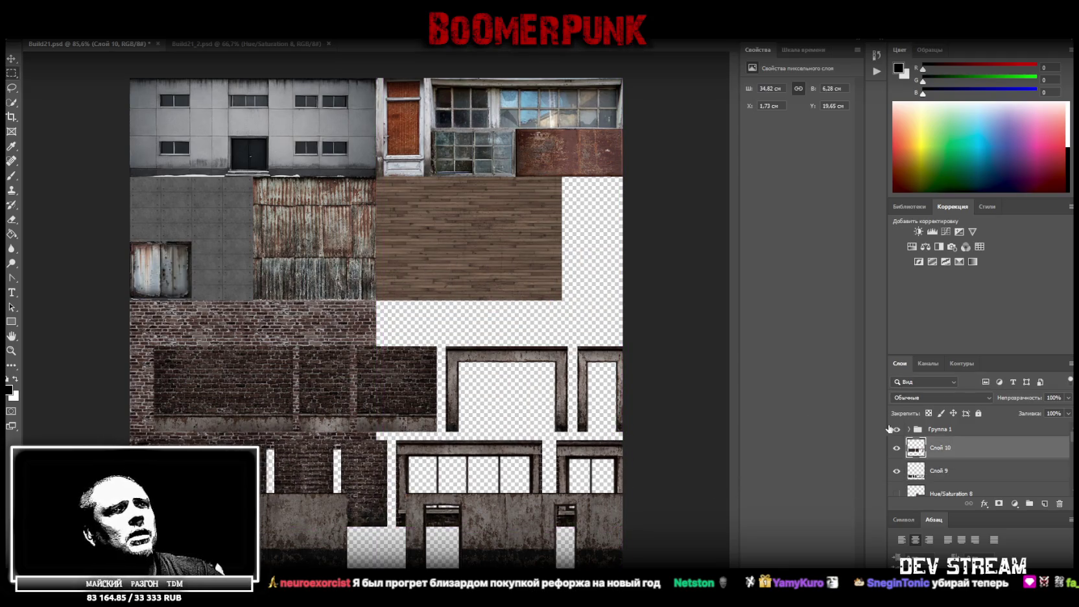
drag(356, 389, 347, 342)
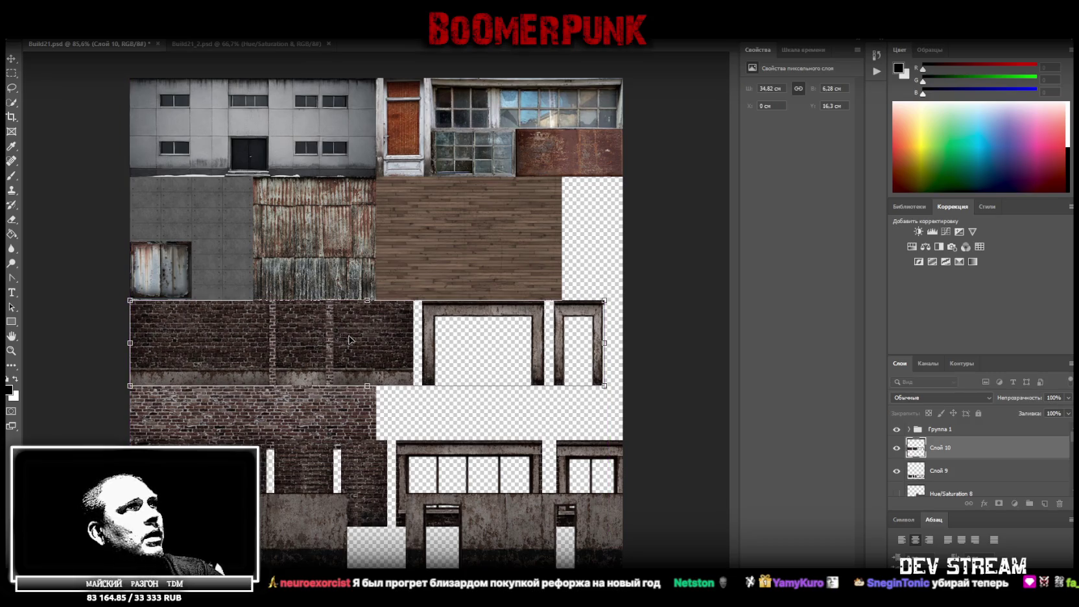
click(11, 58)
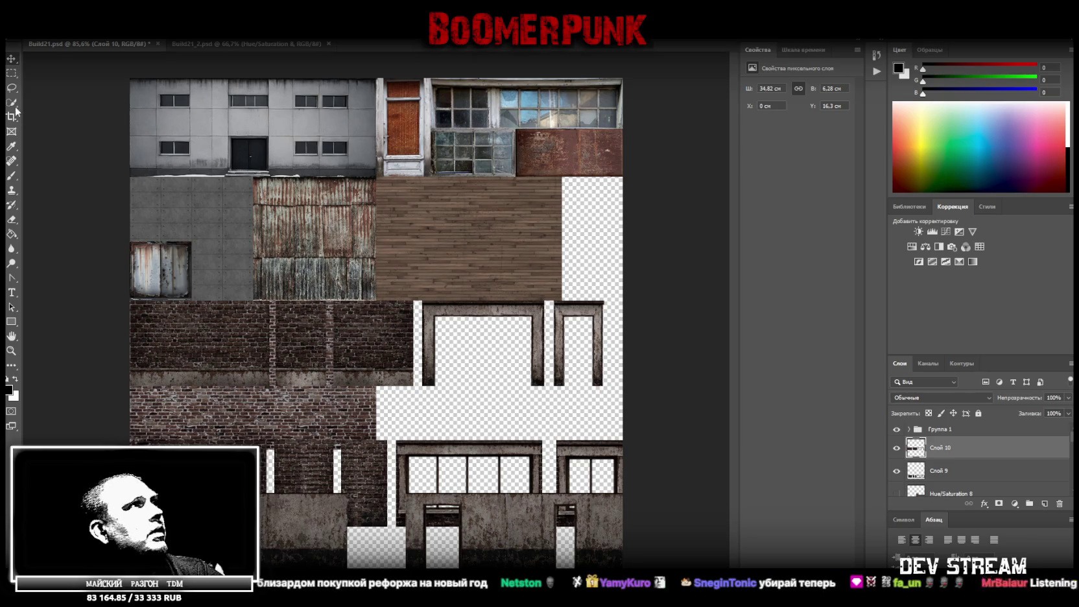
click(12, 73)
Step: Cut the frames and right part of the wall to a new layer and slide it left
drag(614, 398, 271, 273)
right_click(307, 330)
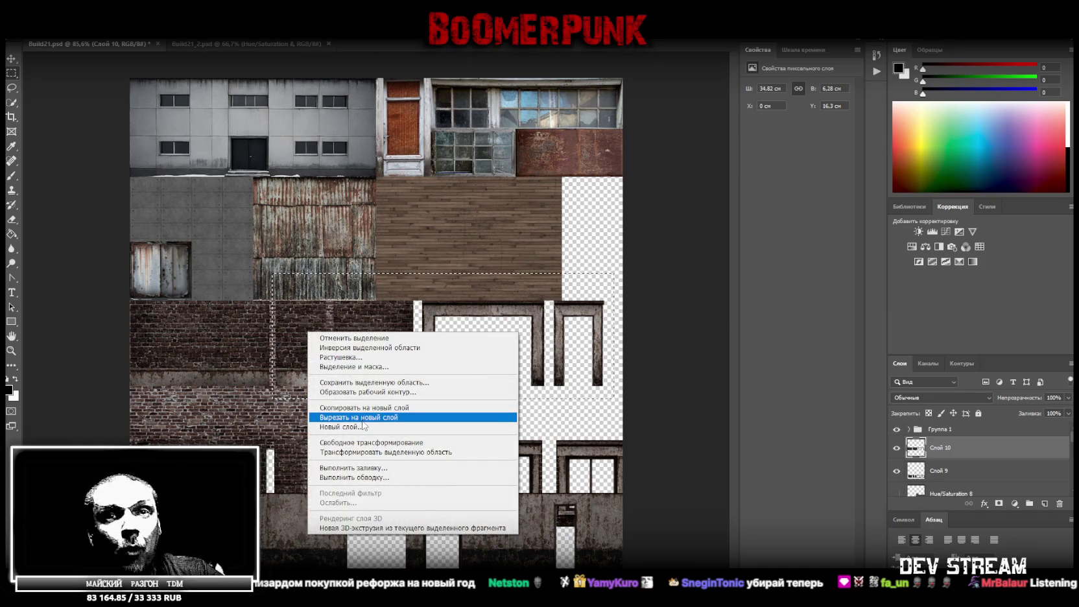
click(366, 419)
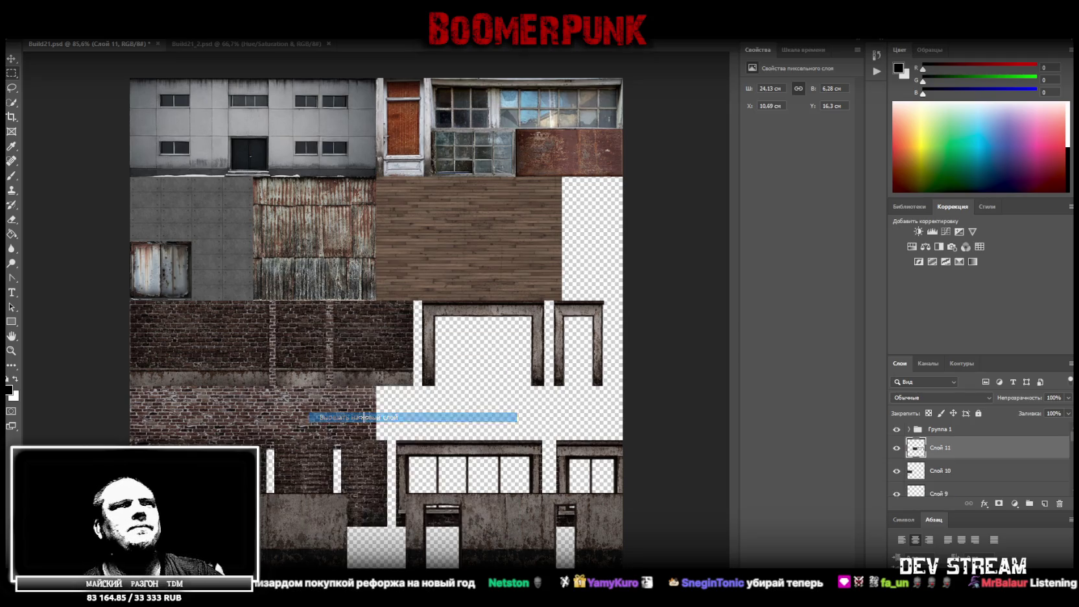
key(v)
drag(368, 379, 361, 379)
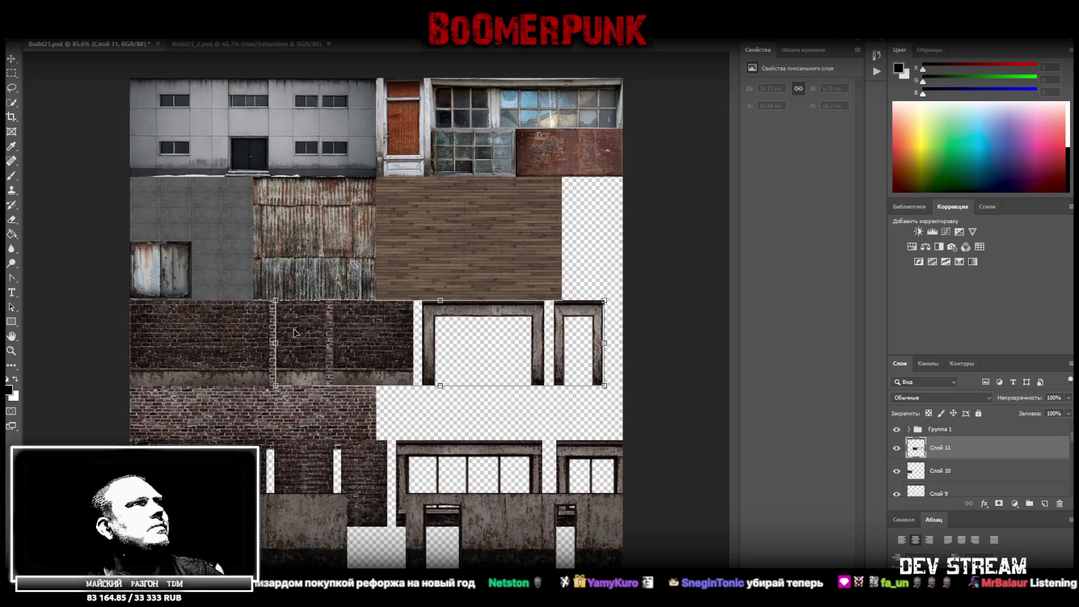
key(Return)
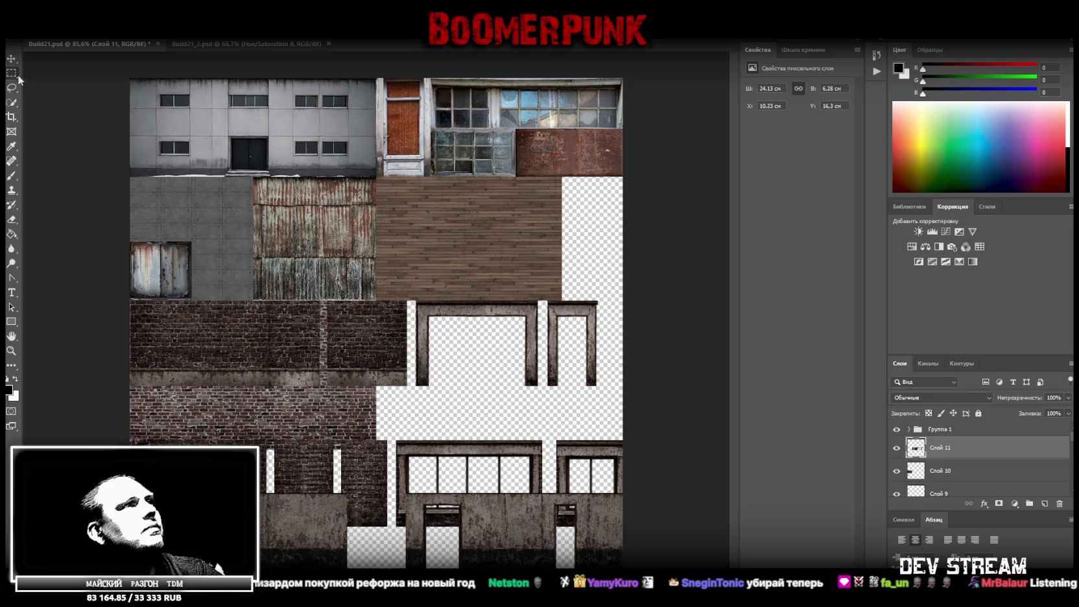
Step: Cut the door and window frames to a new layer and slide them left to close the gap
drag(611, 397, 323, 289)
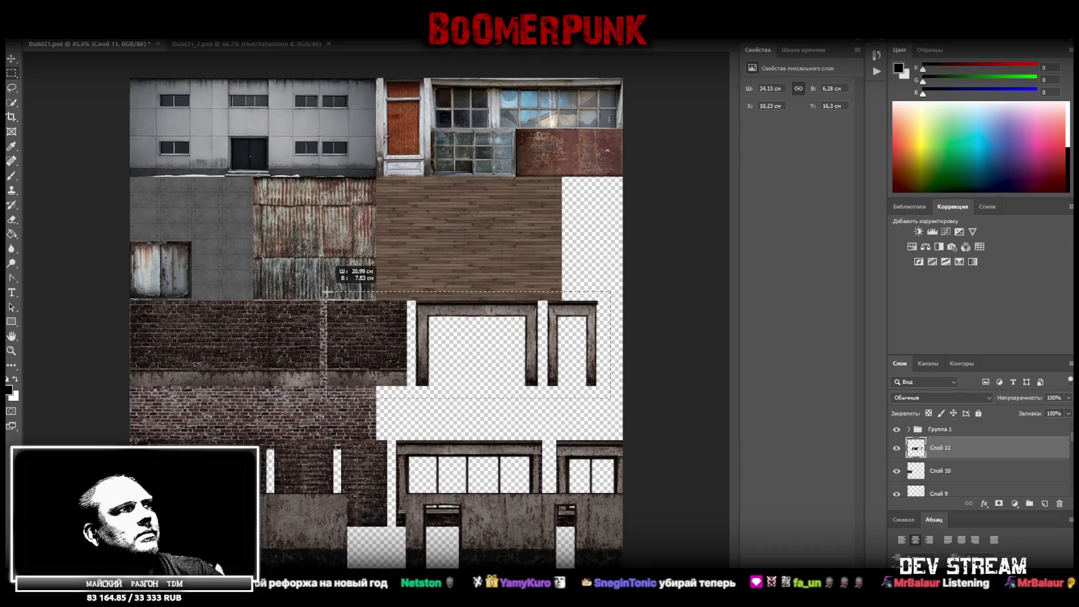
right_click(365, 334)
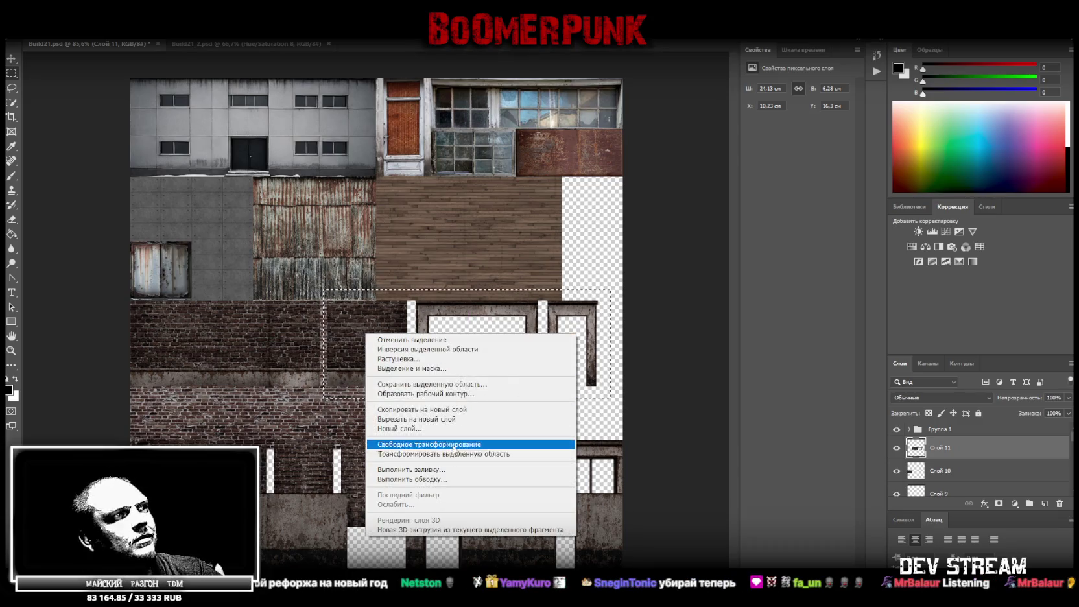
click(458, 419)
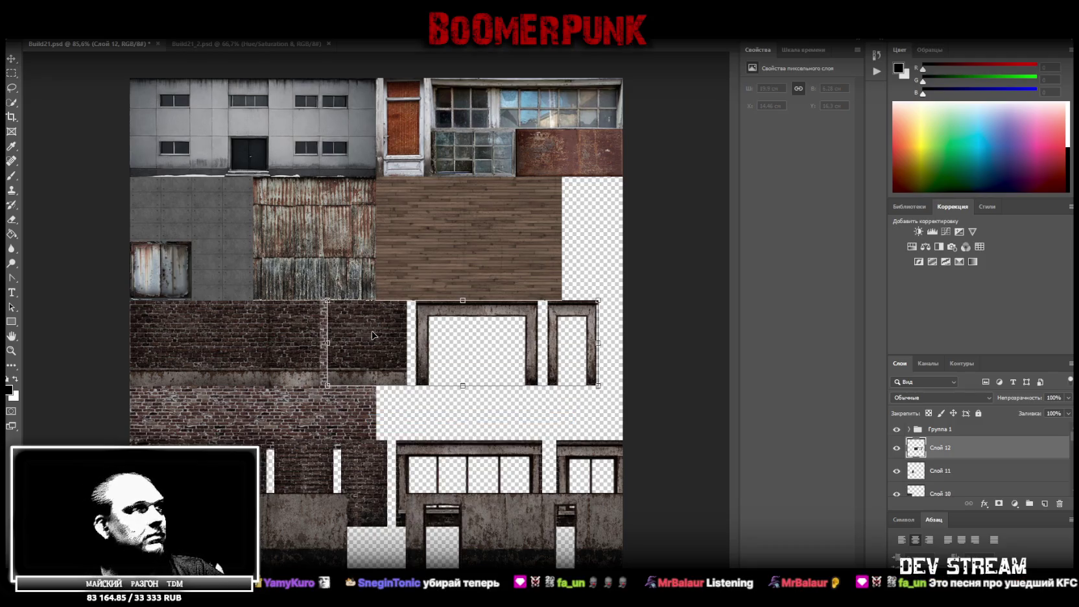
drag(408, 317, 398, 306)
key(Return)
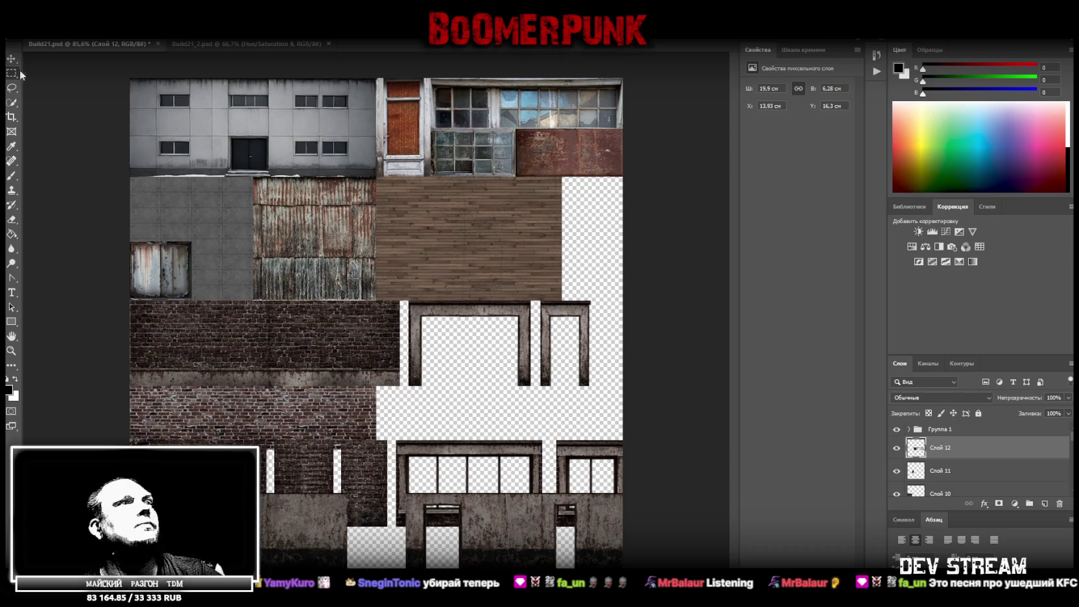
Step: Cut the remaining frames and the narrow right window frame to layers, sliding each left
drag(603, 398, 402, 264)
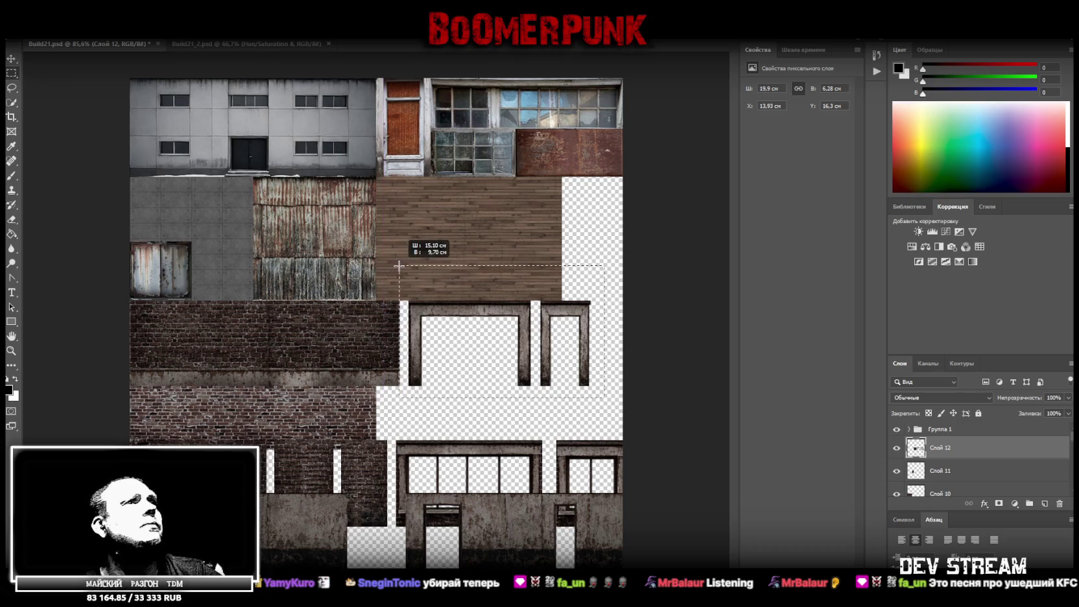
right_click(426, 307)
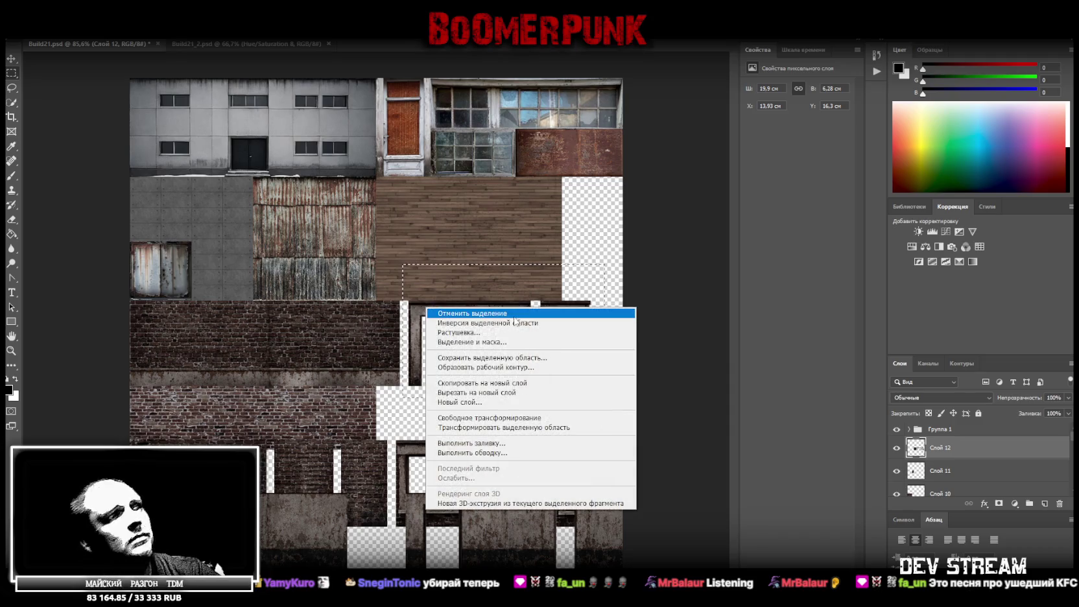
click(480, 392)
drag(424, 310, 419, 311)
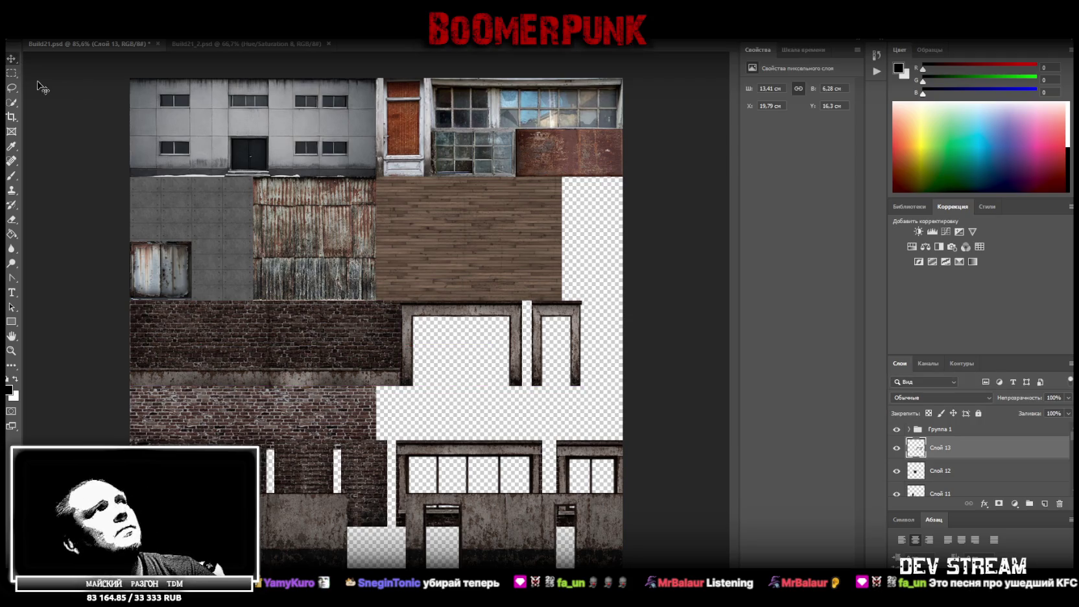
drag(598, 400, 530, 287)
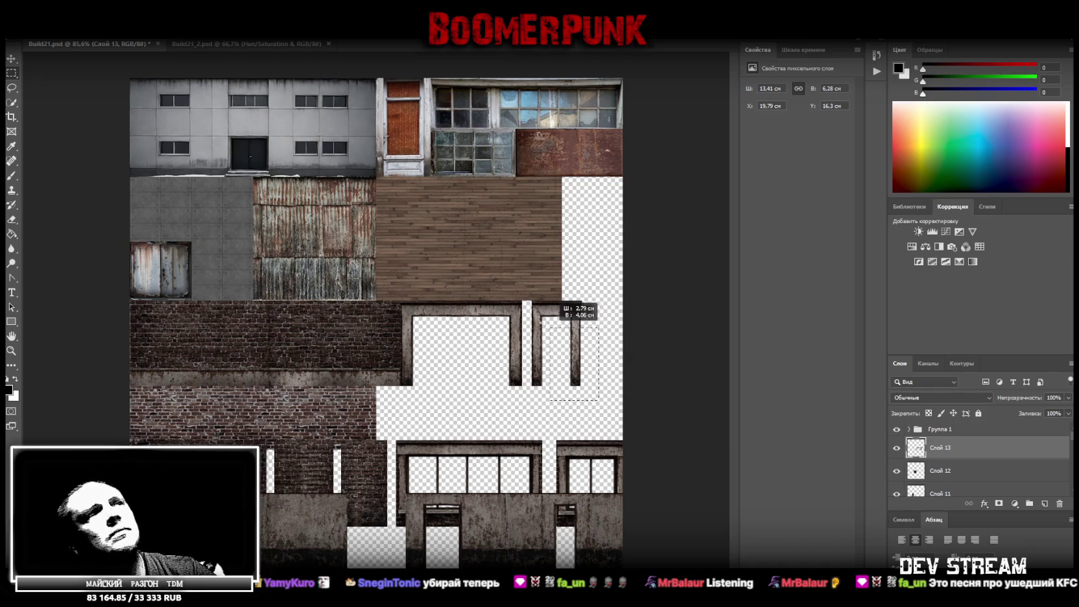
right_click(541, 311)
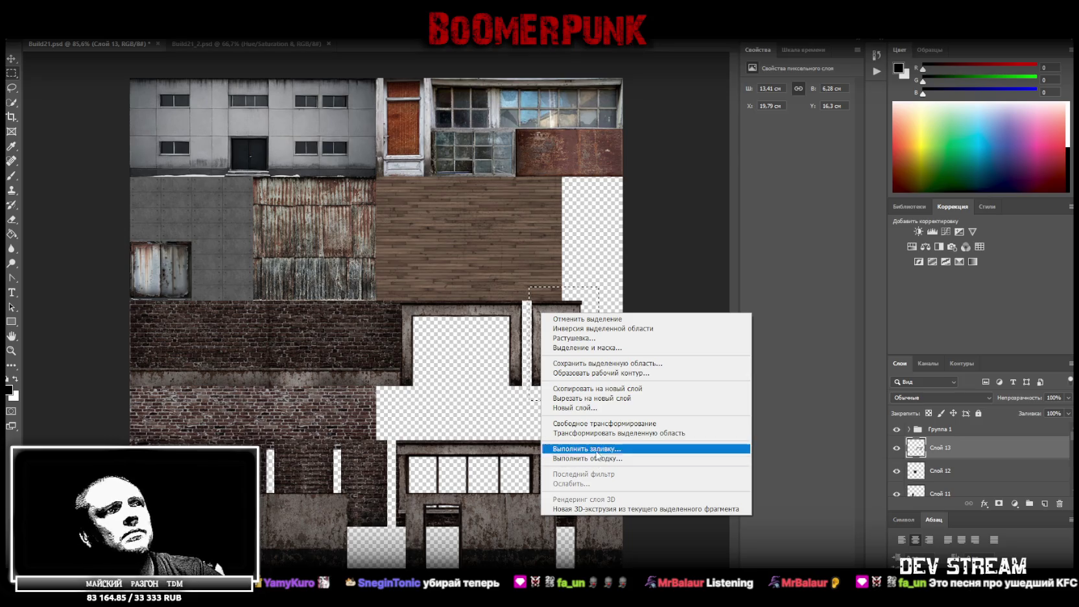
click(621, 401)
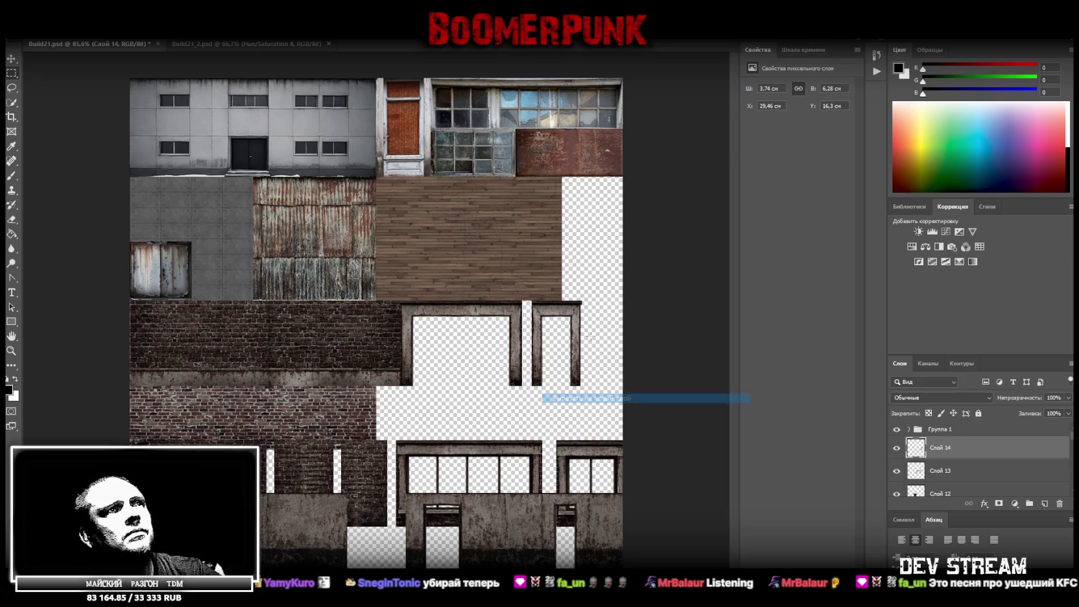
drag(556, 312, 546, 312)
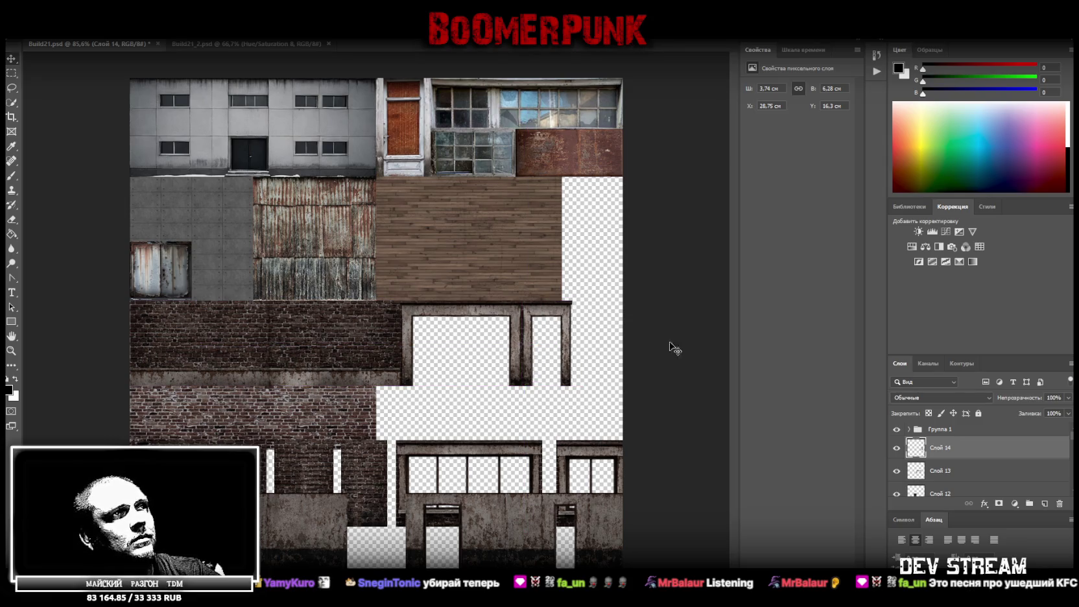
Step: Delete the leftover thin sliver to the right of the small frame
click(11, 75)
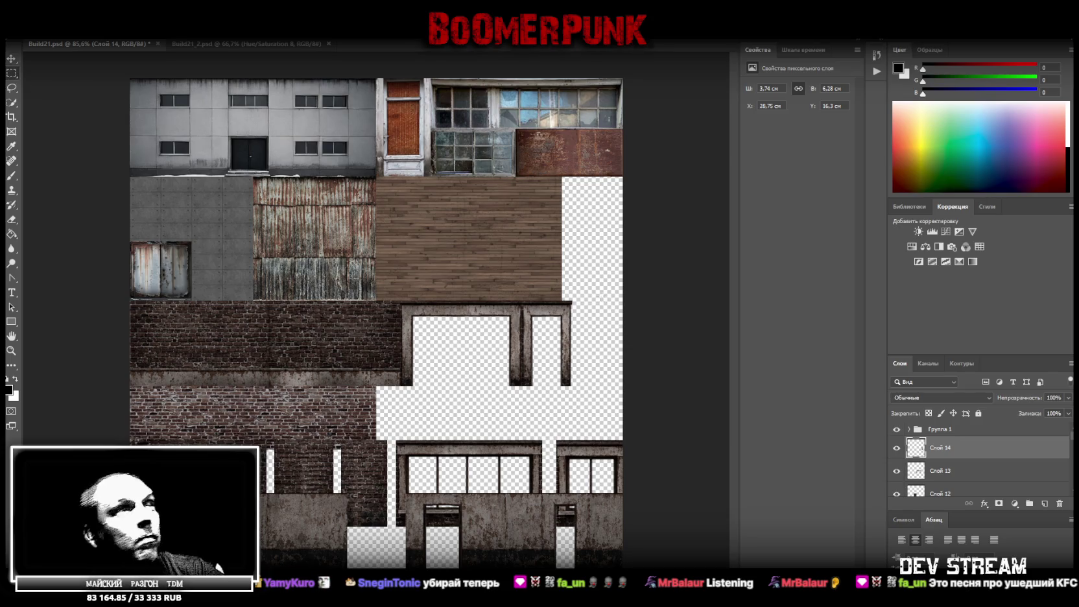
drag(571, 284, 586, 403)
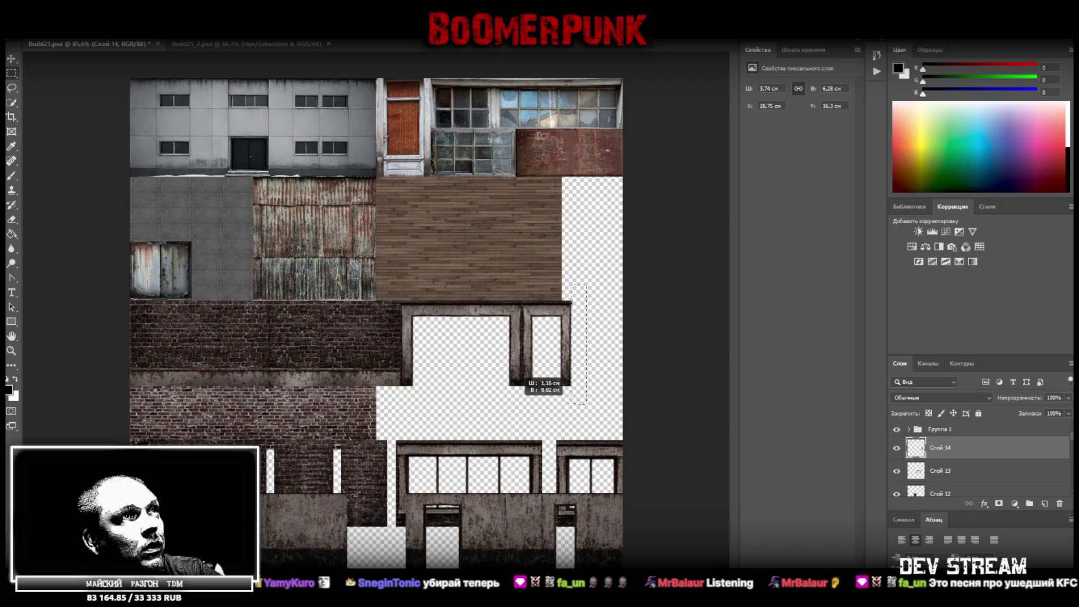
click(573, 401)
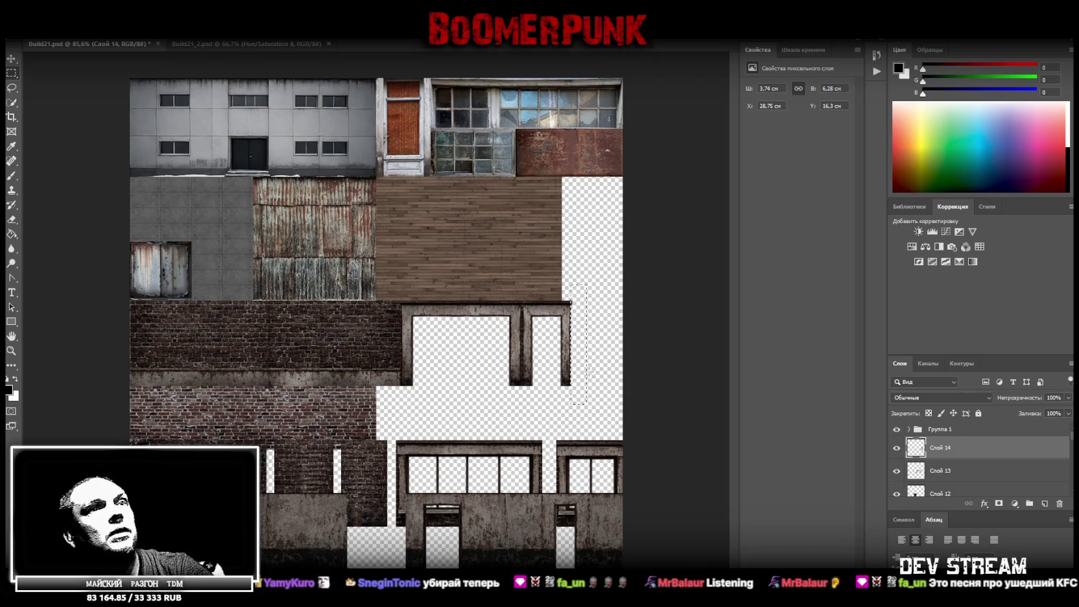
key(Delete)
click(13, 87)
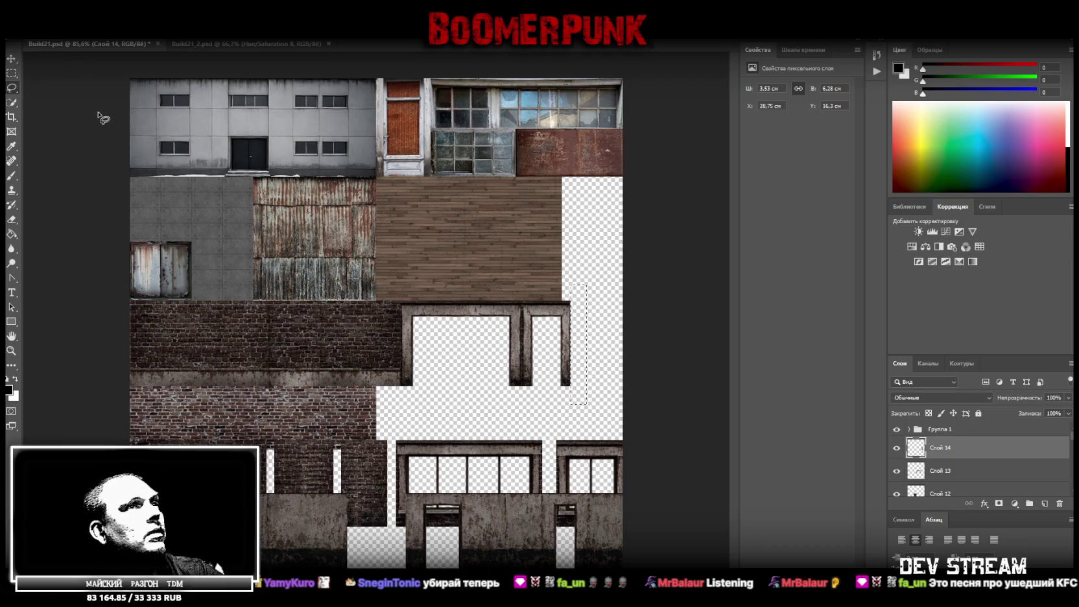